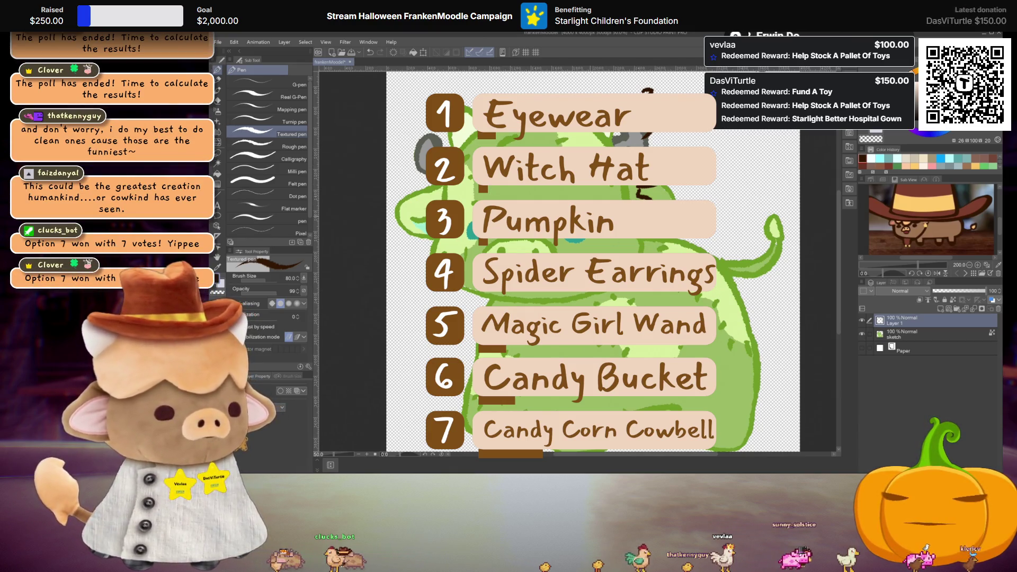
- Zoom in, handwrite 'Candy Bell' beside number 2 in dark brown, then zoom back out
scroll(559, 259, up, 3)
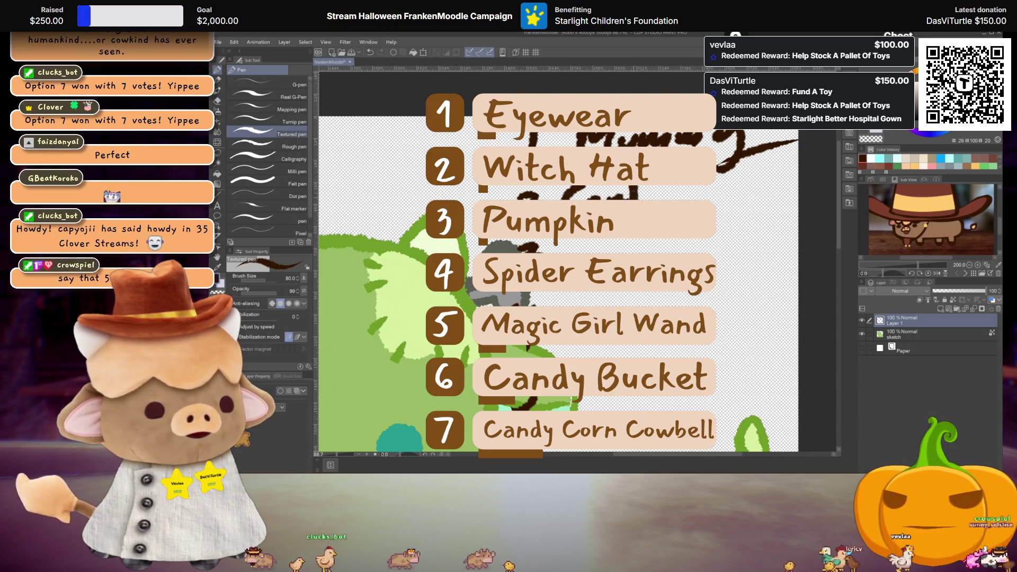
drag(716, 197, 757, 216)
scroll(774, 212, down, 4)
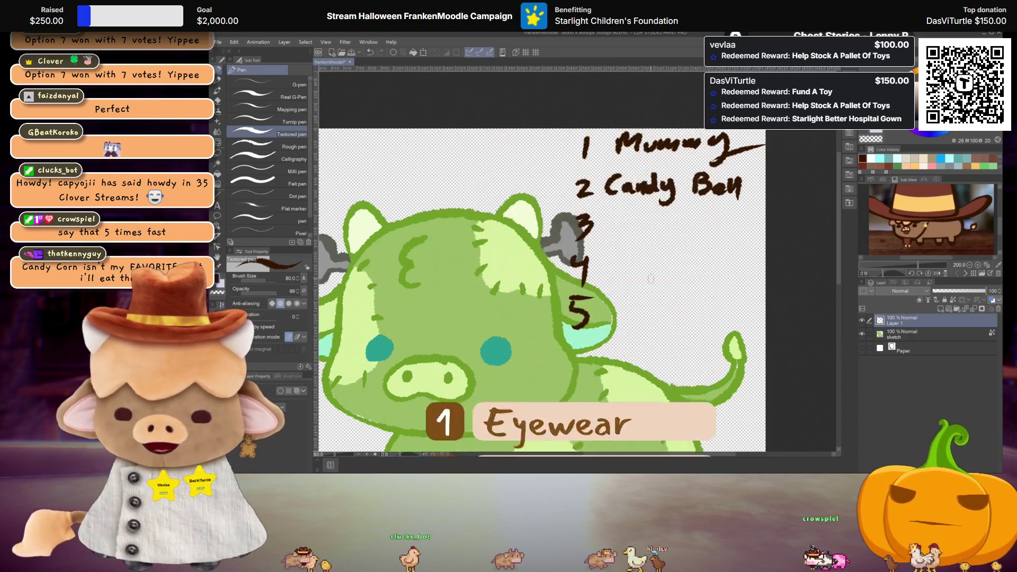
scroll(589, 265, up, 2)
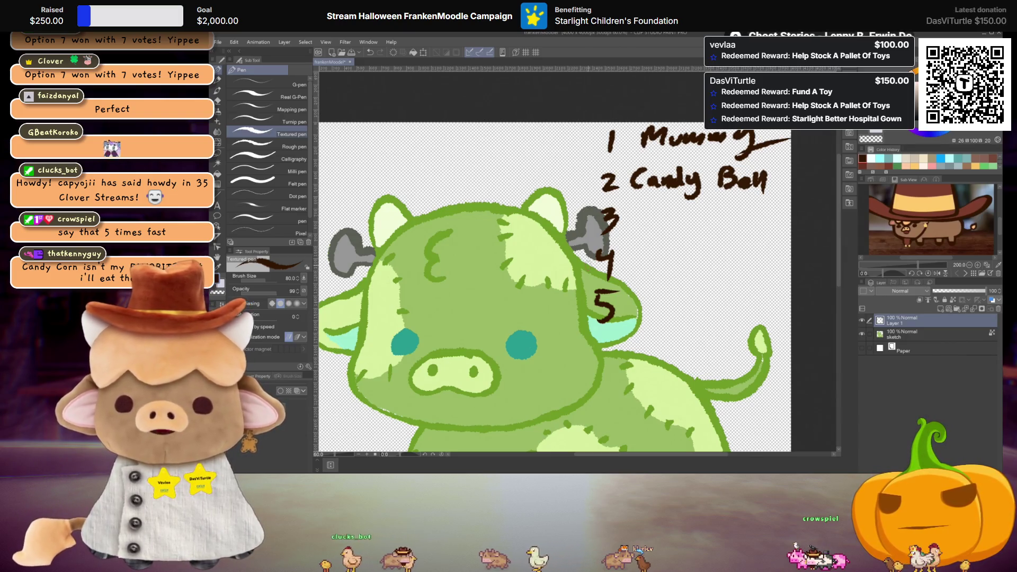
scroll(580, 264, down, 4)
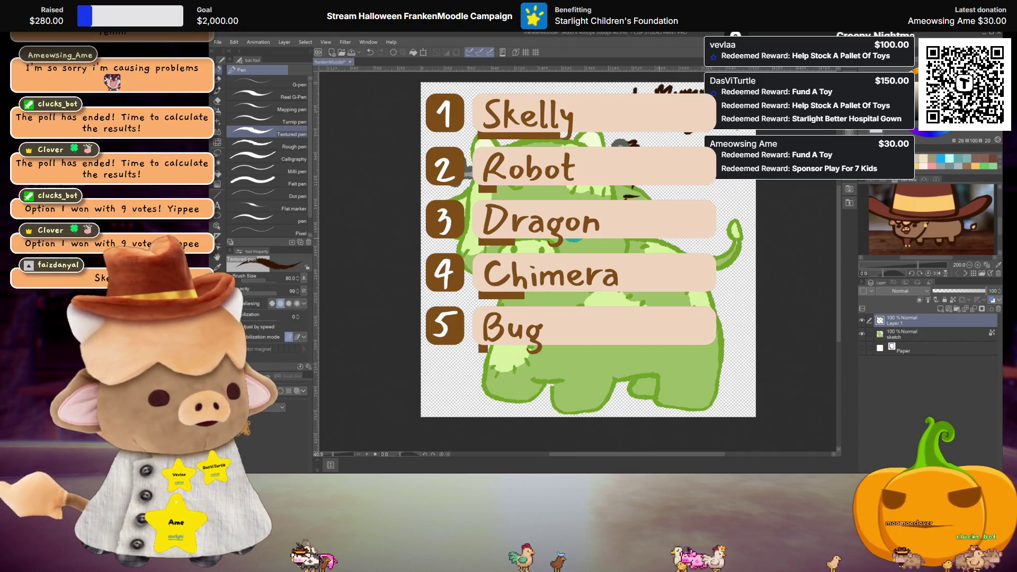
- Handwrite 'Skelly' beside number 3 in the list, zooming in to write and back out
scroll(577, 269, up, 3)
scroll(530, 292, up, 4)
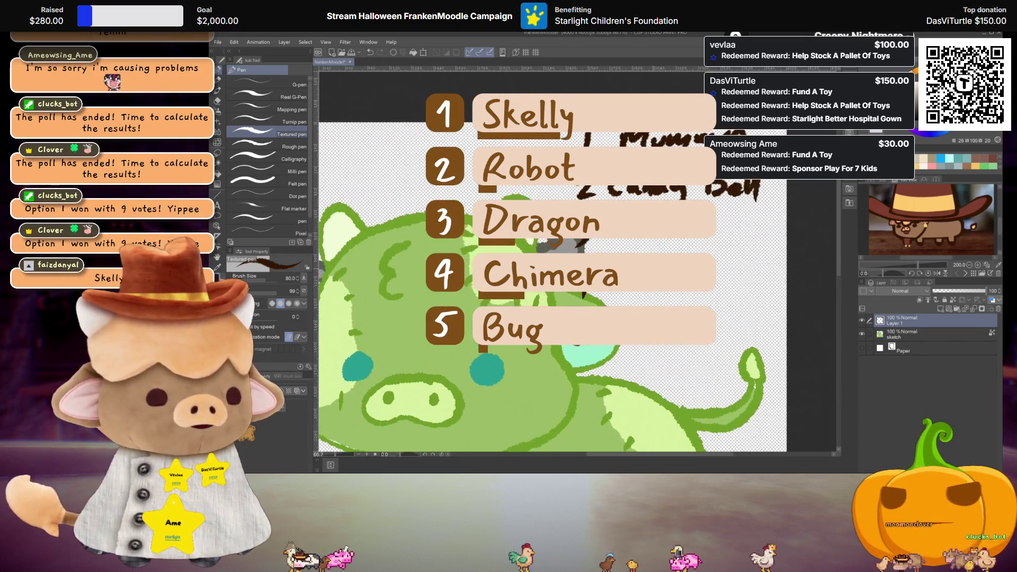
scroll(577, 270, down, 1)
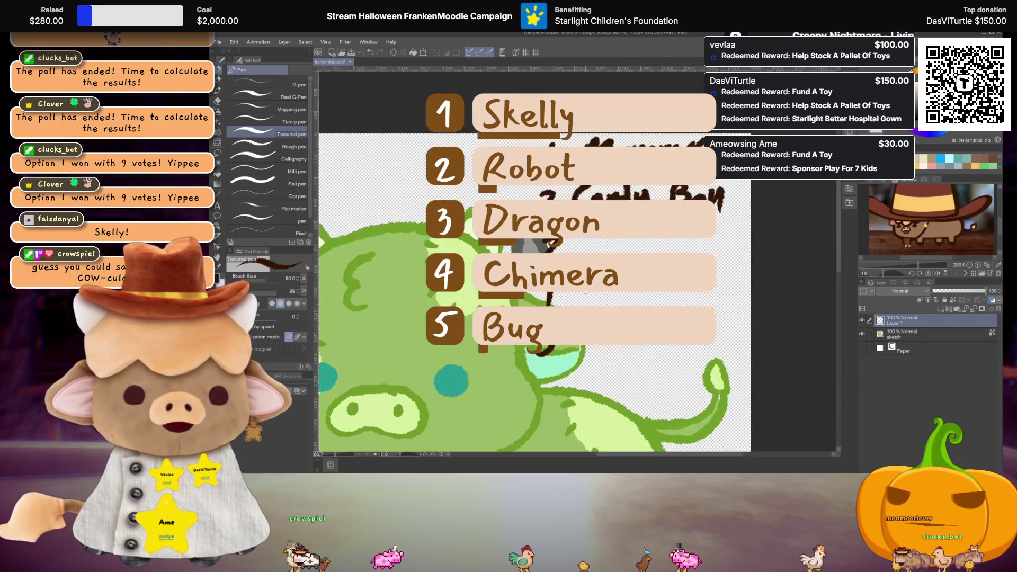
scroll(577, 270, down, 1)
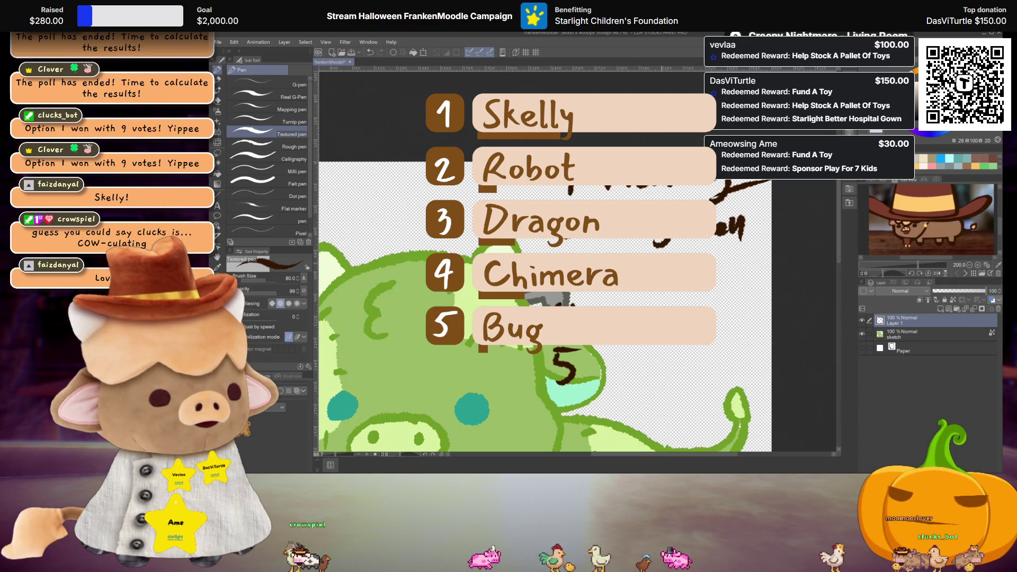
drag(717, 267, 747, 261)
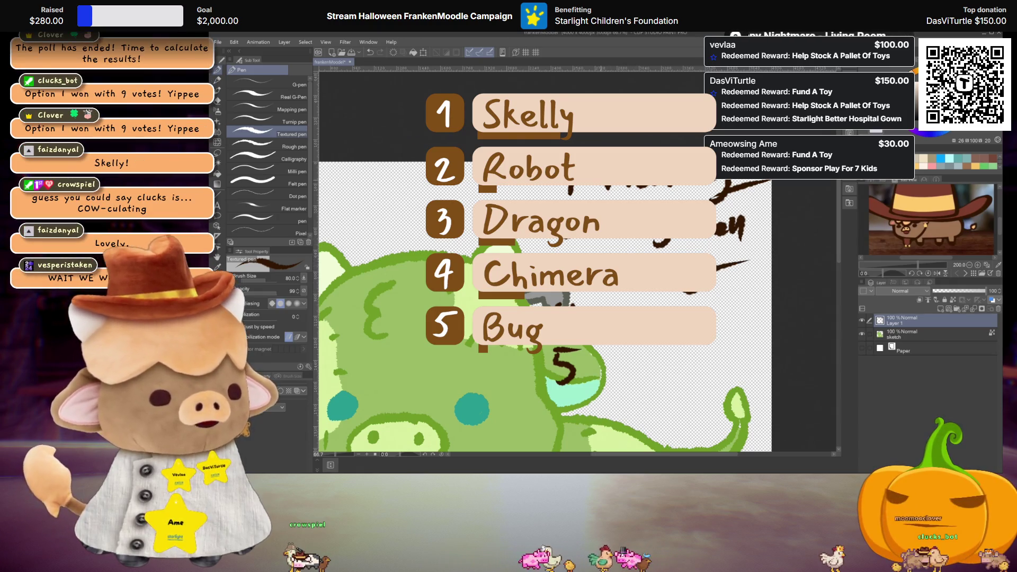
scroll(644, 248, down, 2)
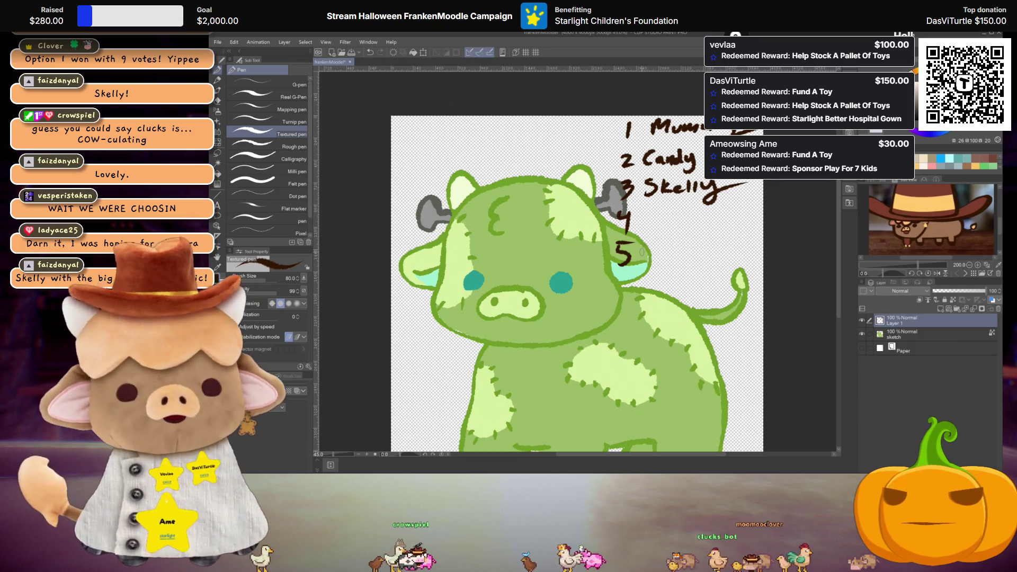
drag(565, 298, 575, 278)
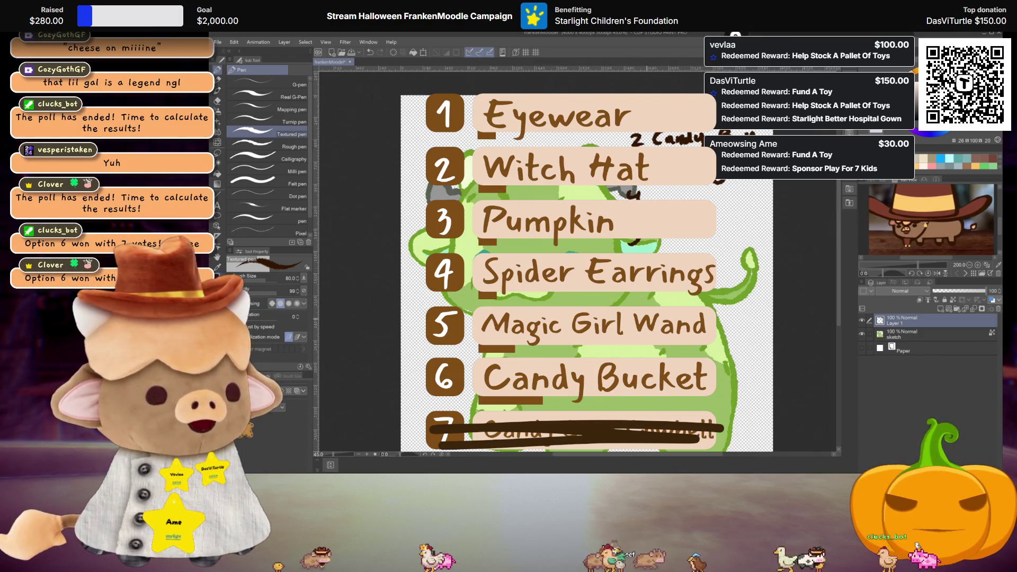
- Handwrite 'Candy Buck' after number 4, then zoom out to 45% to see the cow
scroll(591, 265, down, 2)
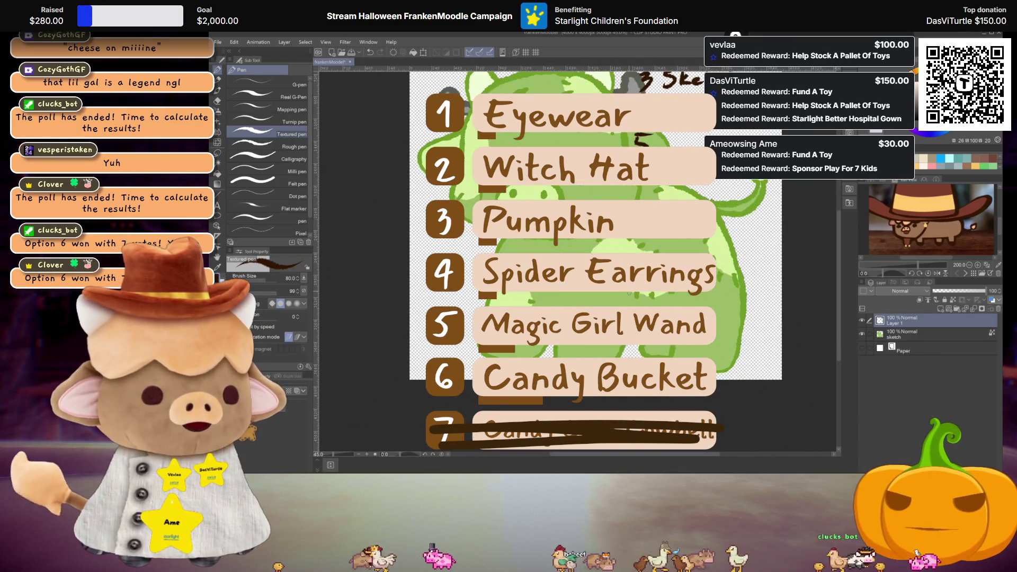
scroll(583, 238, up, 1)
scroll(586, 241, up, 1)
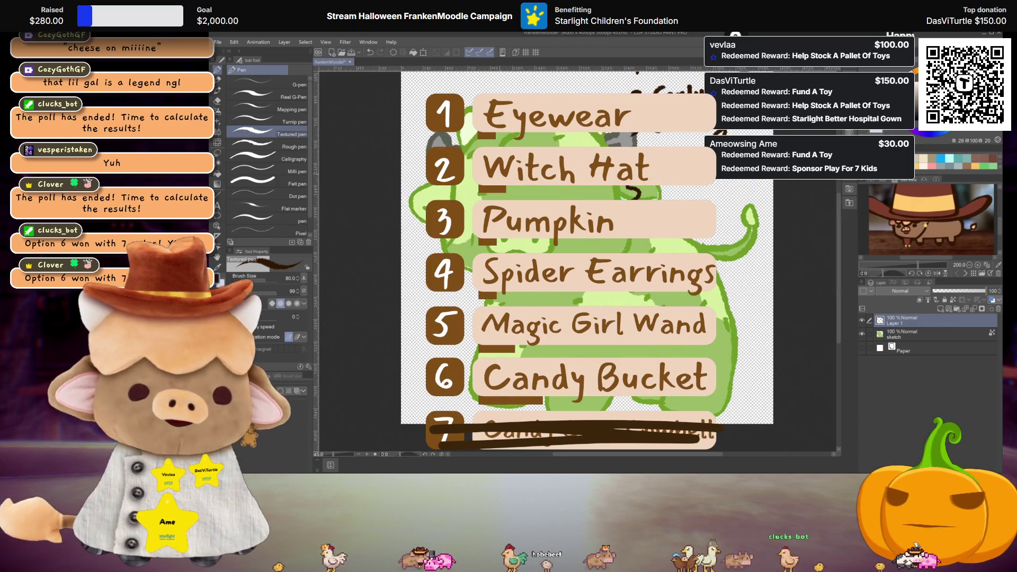
scroll(591, 249, up, 2)
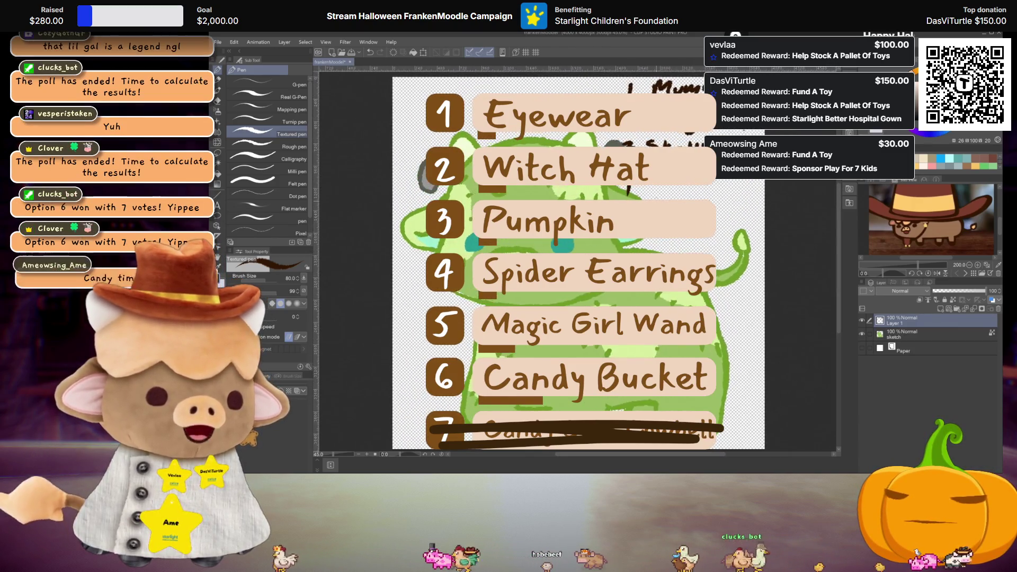
scroll(583, 244, up, 3)
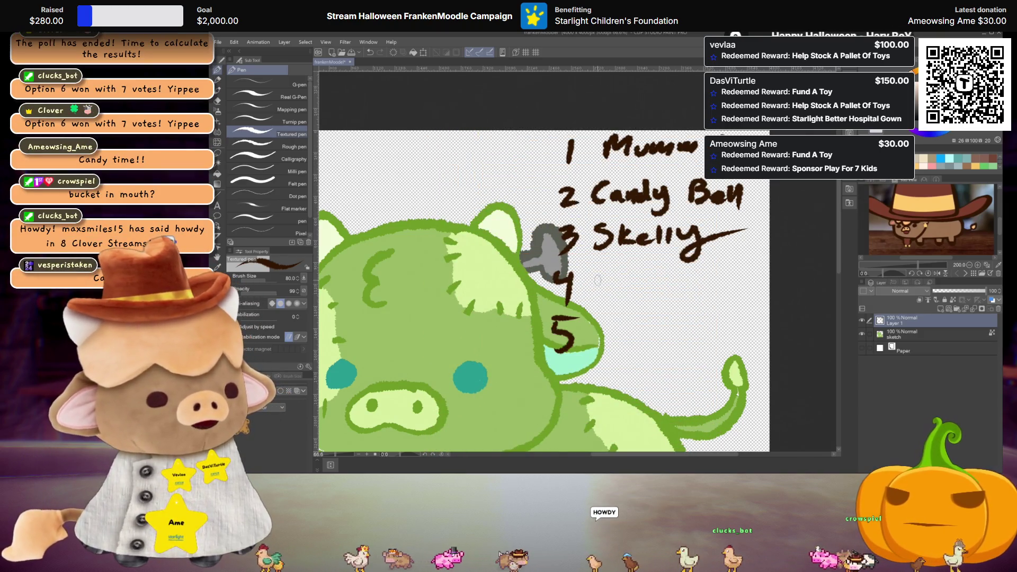
drag(602, 277, 605, 294)
drag(620, 281, 617, 282)
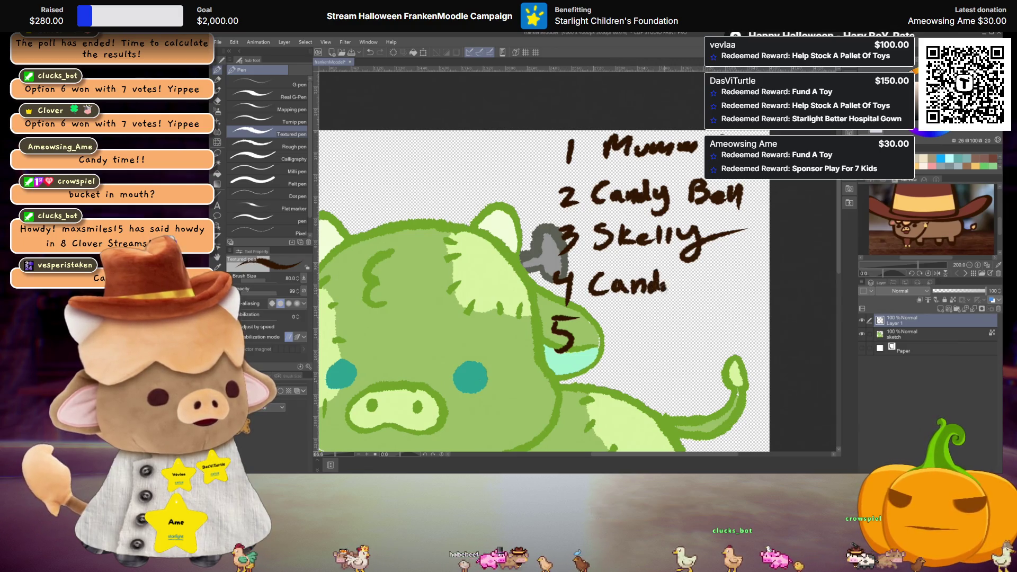
drag(747, 275, 740, 293)
mouse_move(751, 267)
mouse_down()
mouse_move(750, 294)
mouse_move(760, 295)
mouse_up()
scroll(540, 291, down, 3)
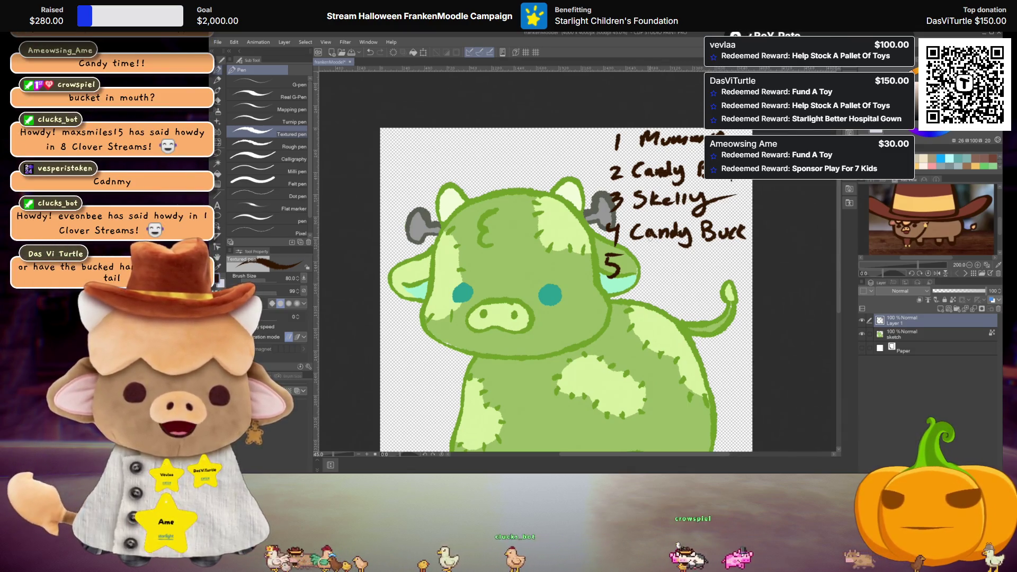
scroll(567, 289, down, 2)
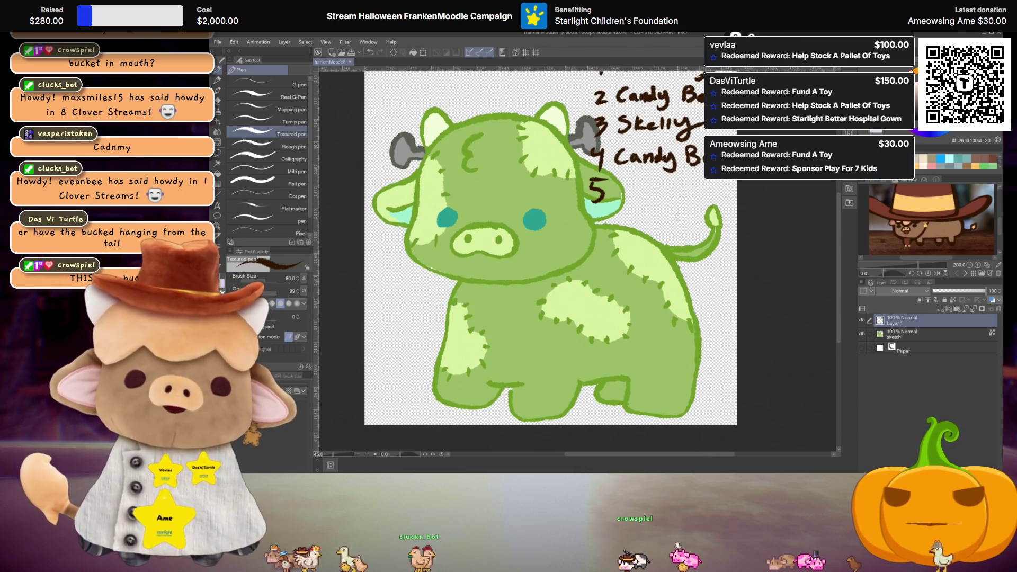
scroll(556, 254, up, 1)
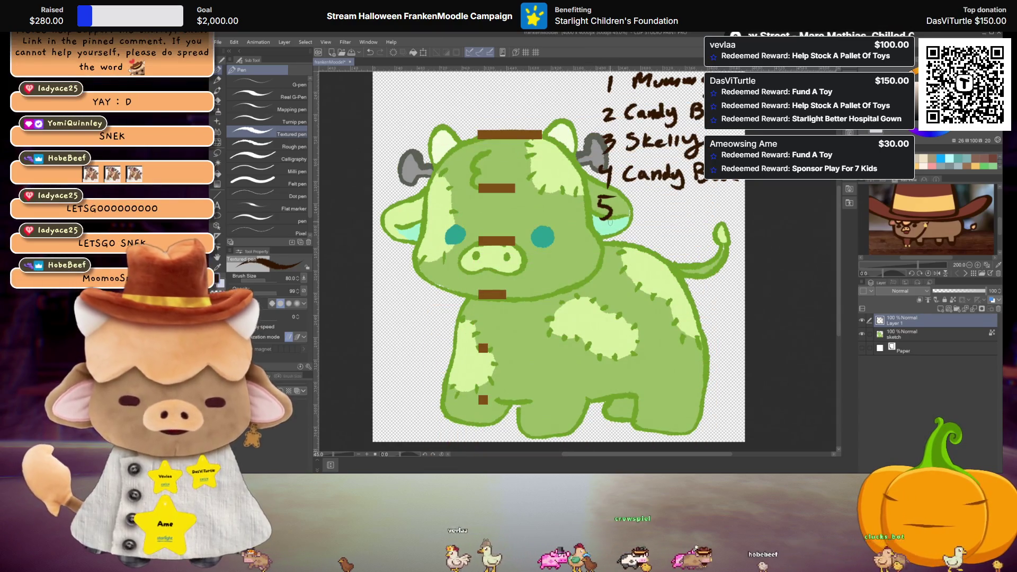
- Zoom in and pan the view over the cow's head
scroll(542, 267, up, 3)
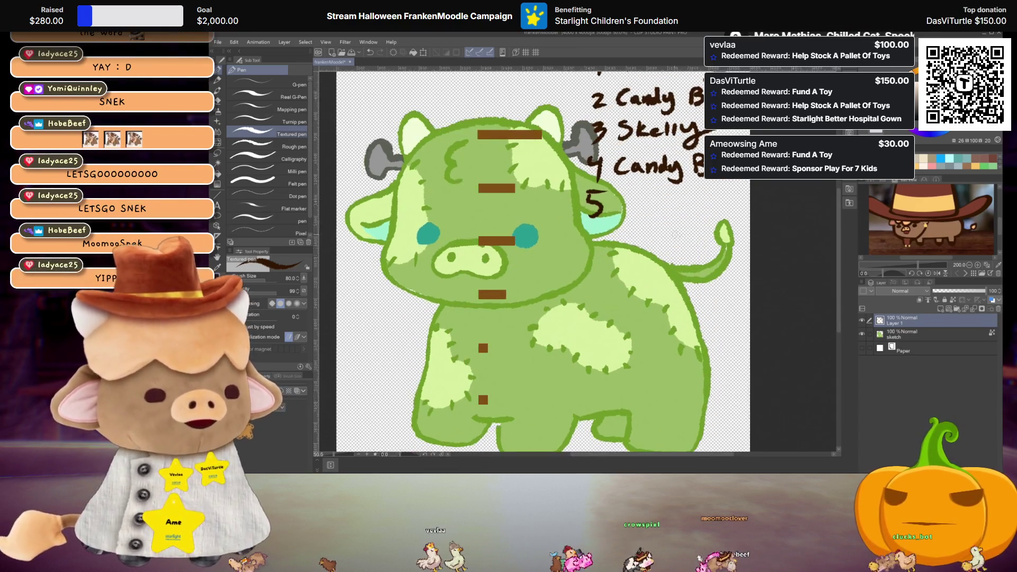
drag(623, 256, 627, 257)
scroll(628, 258, up, 1)
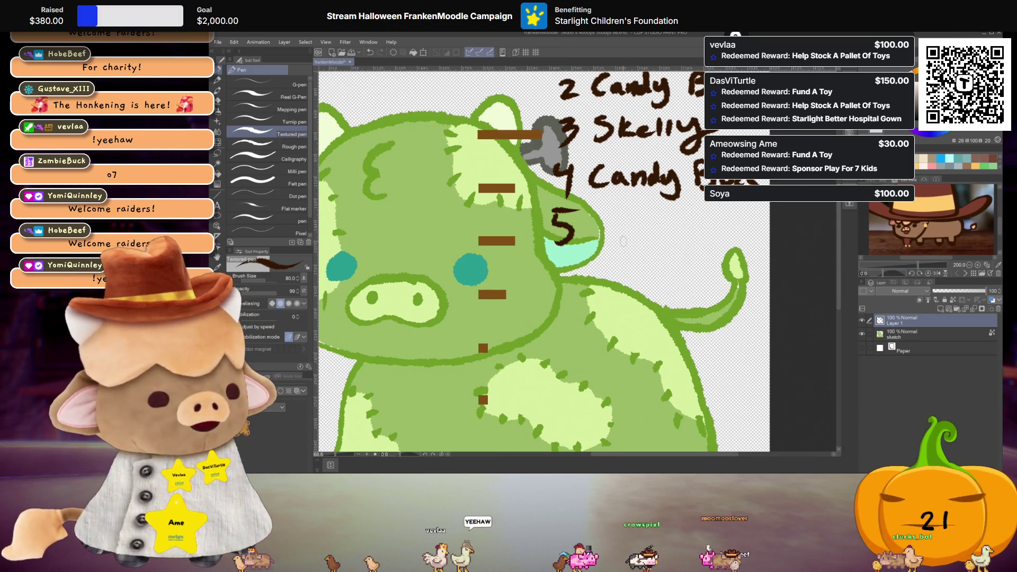
- Zoom in and handwrite 'Medusa' after number 5 in the list
scroll(617, 235, up, 1)
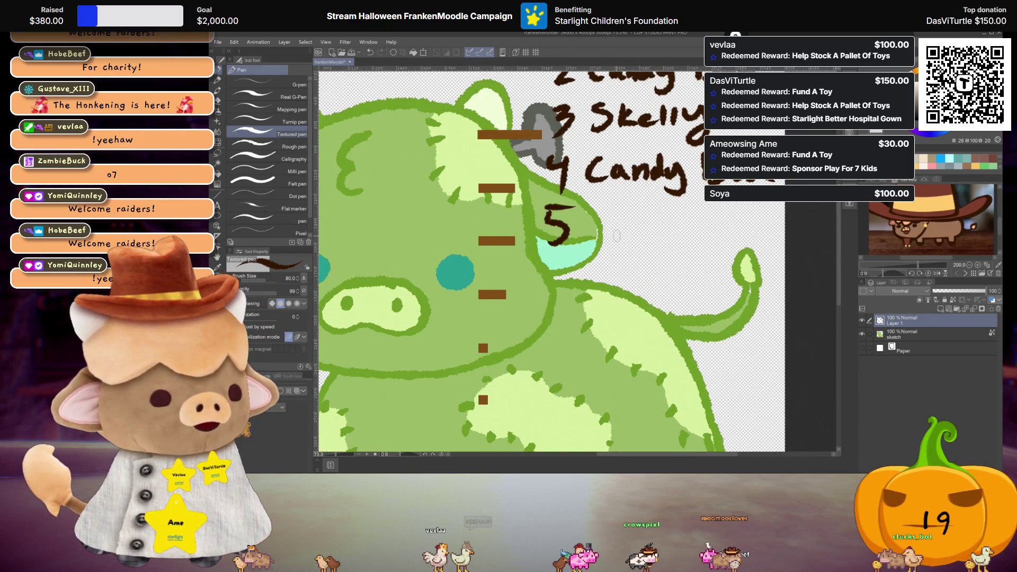
drag(596, 212, 636, 240)
mouse_move(642, 207)
mouse_down()
mouse_move(646, 240)
mouse_move(717, 232)
mouse_up()
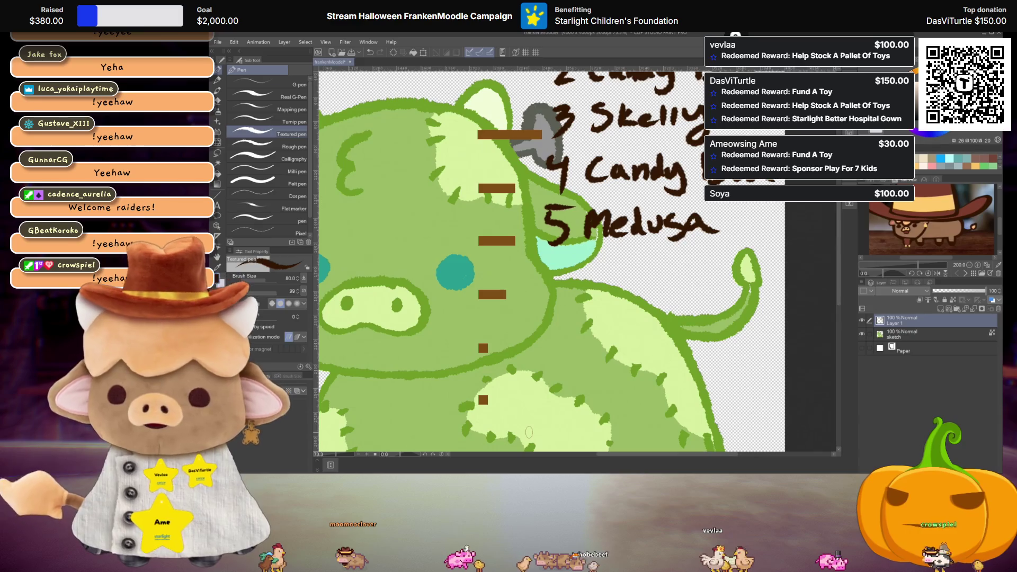
scroll(569, 335, down, 3)
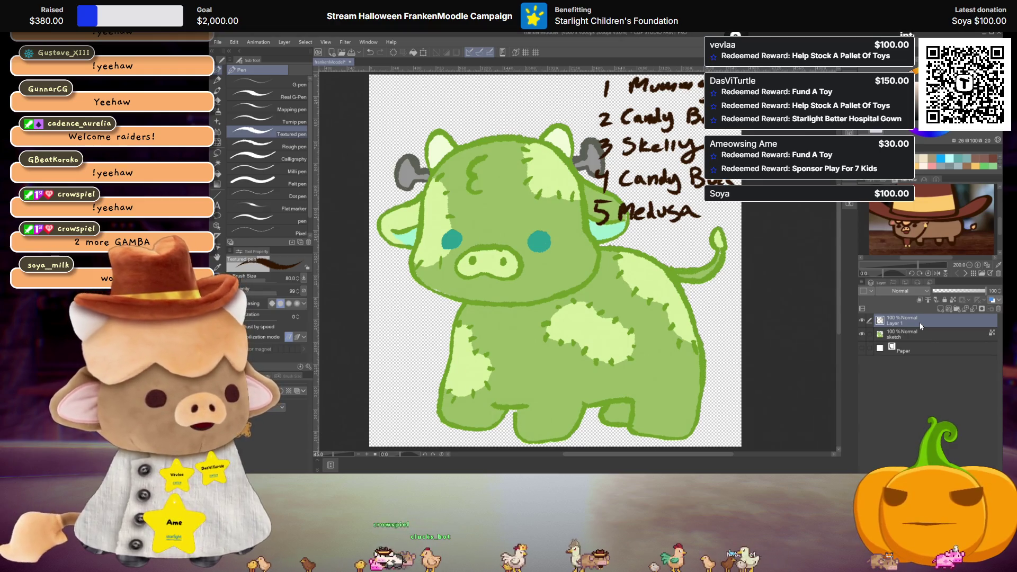
drag(590, 271, 592, 295)
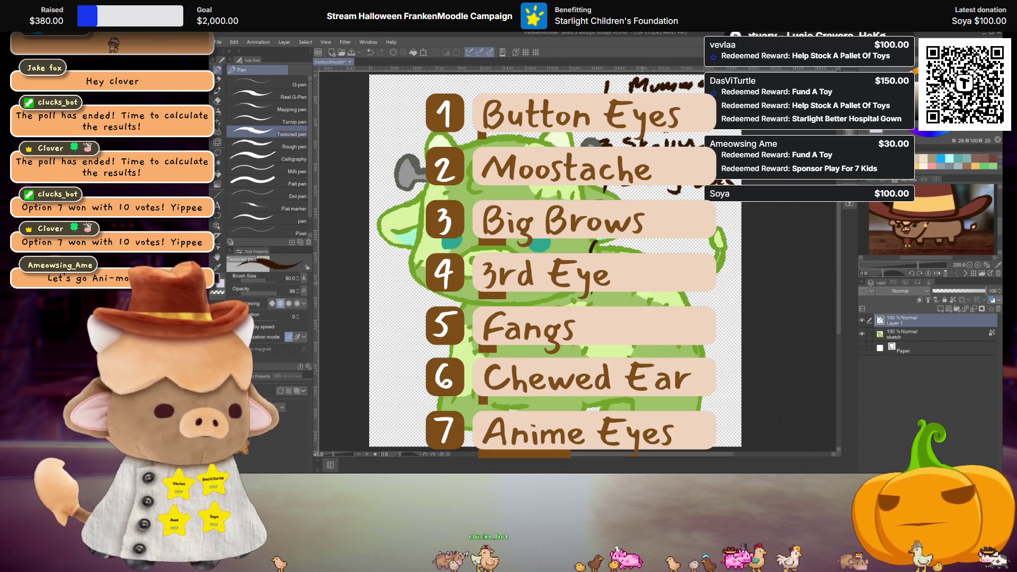
- Zoom in on the list beside the cow and back out
scroll(633, 403, up, 1)
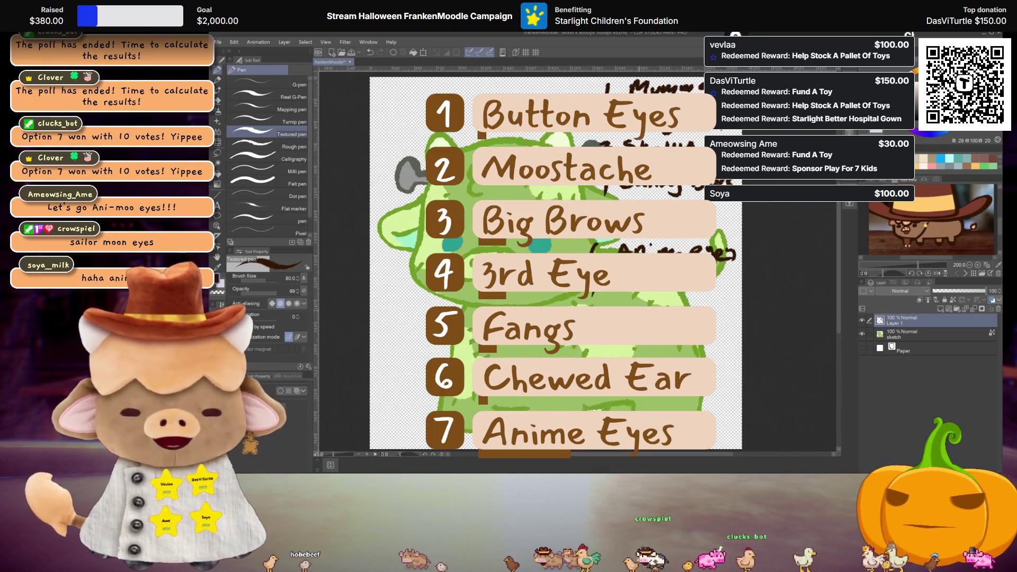
scroll(710, 335, down, 1)
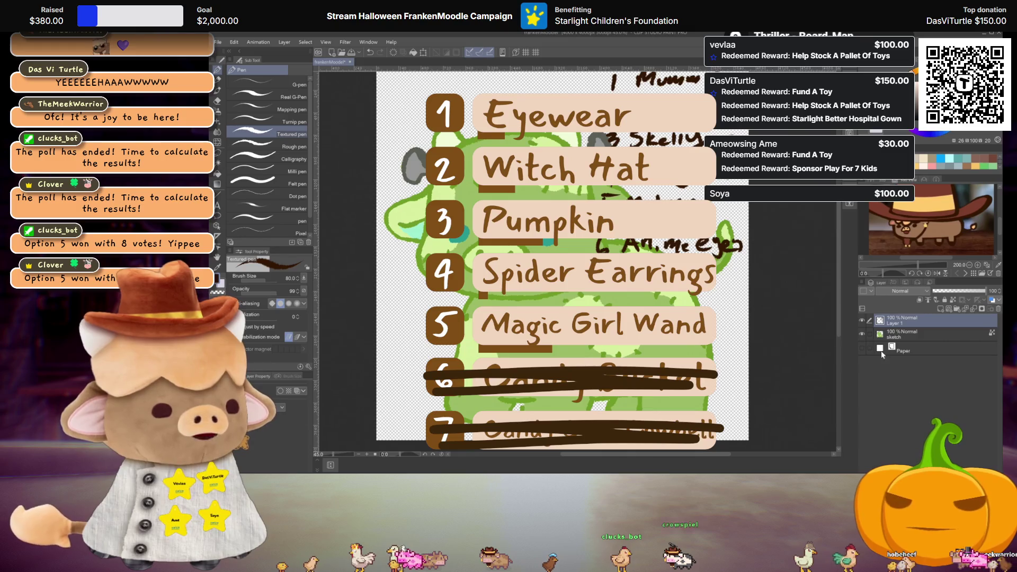
- Zoom in on the handwritten list beside the cow
scroll(620, 275, up, 2)
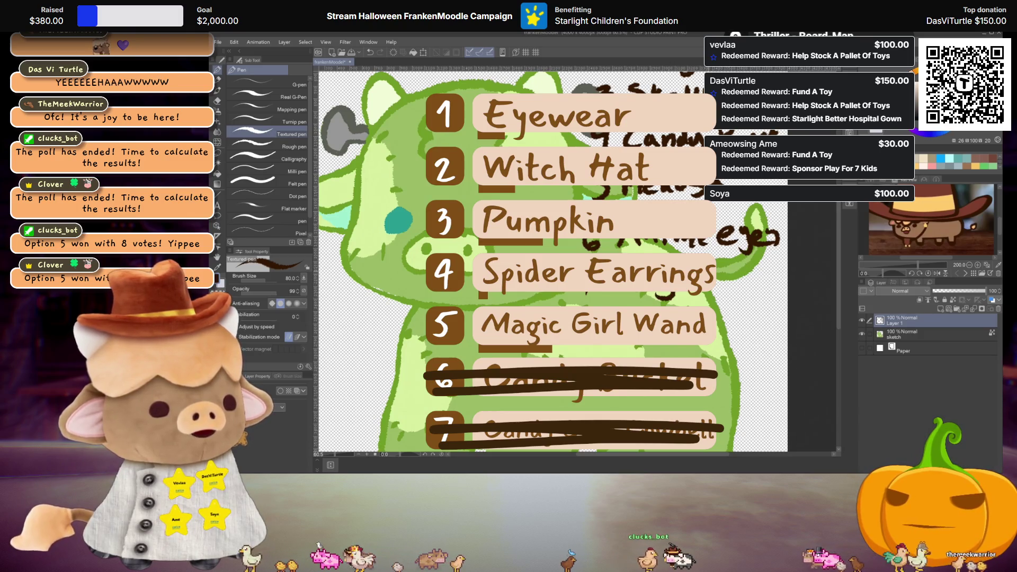
- Finish writing 'Magic wand' as item 7, then zoom out and pan to view the drawing
mouse_move(742, 269)
mouse_down()
mouse_move(737, 280)
mouse_move(761, 292)
mouse_up()
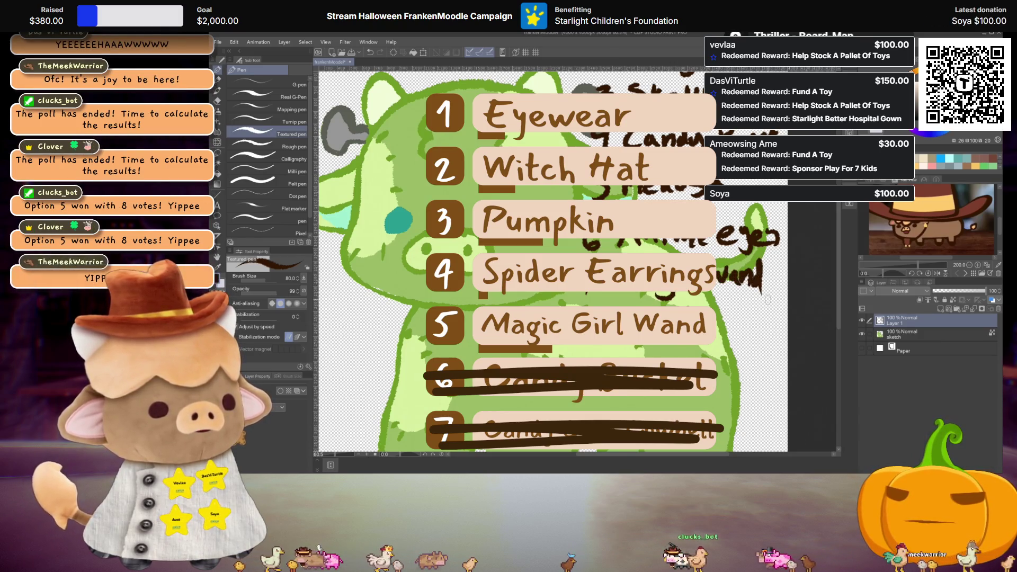
scroll(767, 300, down, 3)
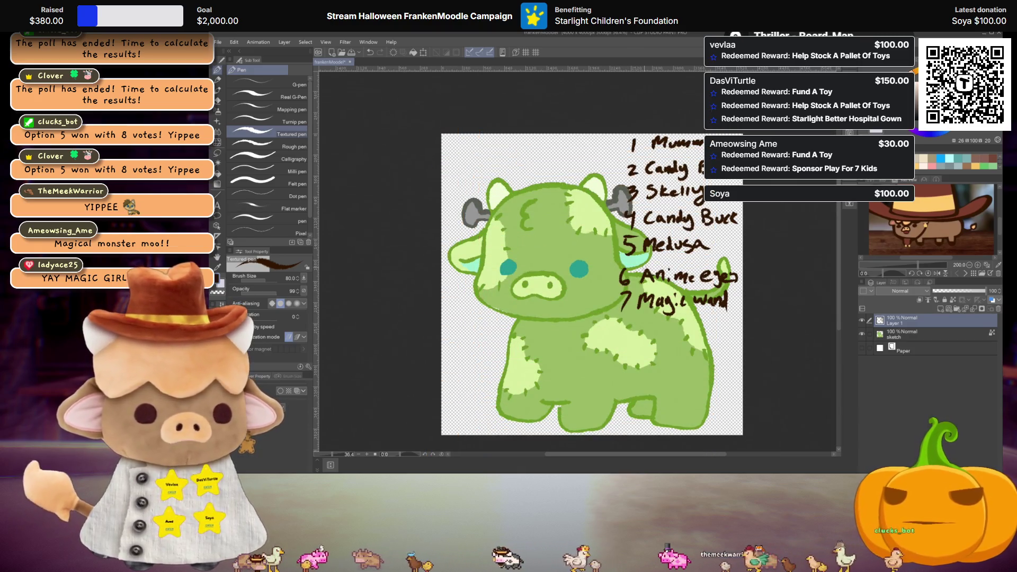
scroll(650, 237, up, 2)
mouse_move(651, 237)
mouse_down()
mouse_move(662, 247)
mouse_move(654, 243)
mouse_up()
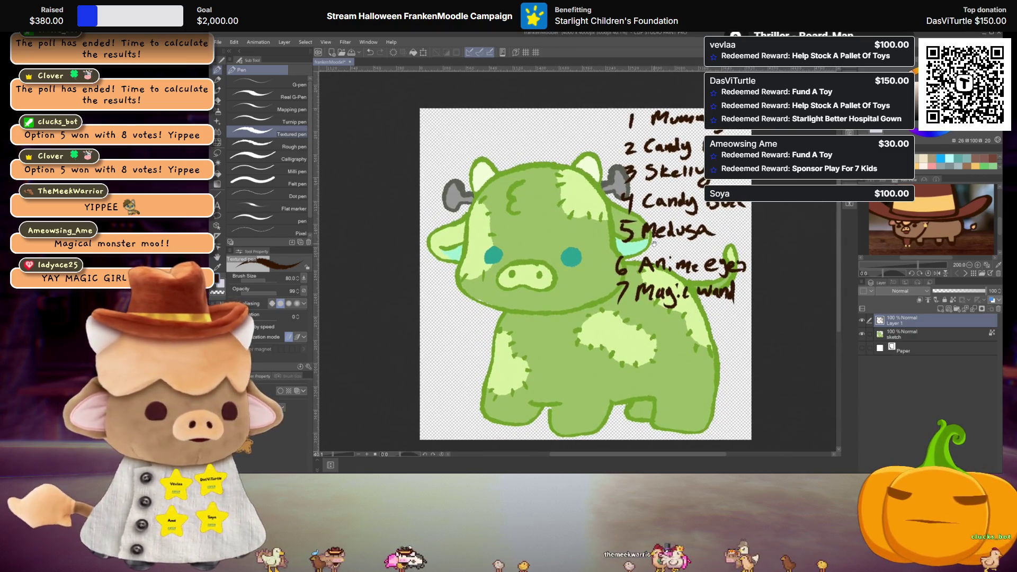
drag(653, 243, 665, 240)
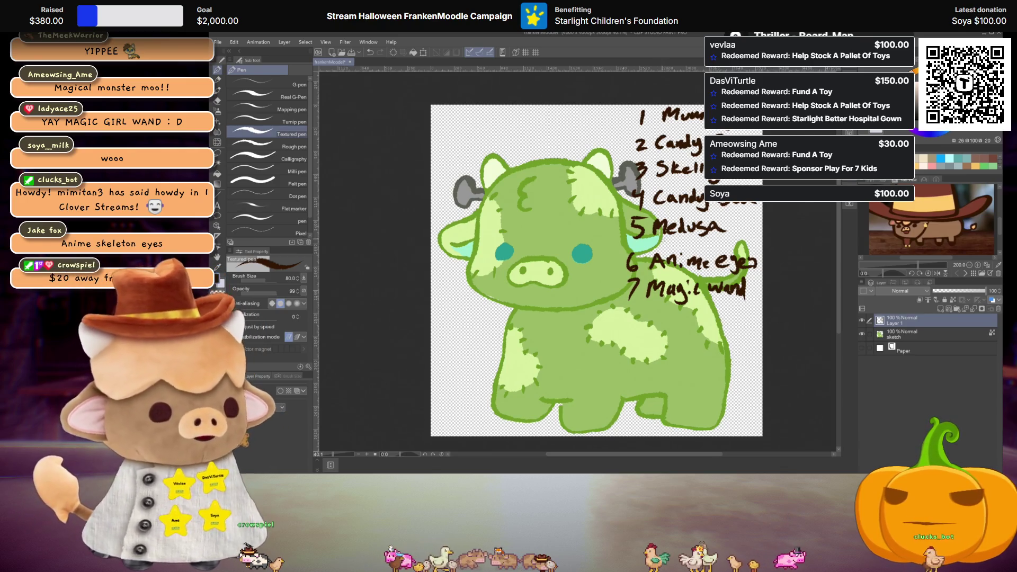
scroll(659, 236, up, 2)
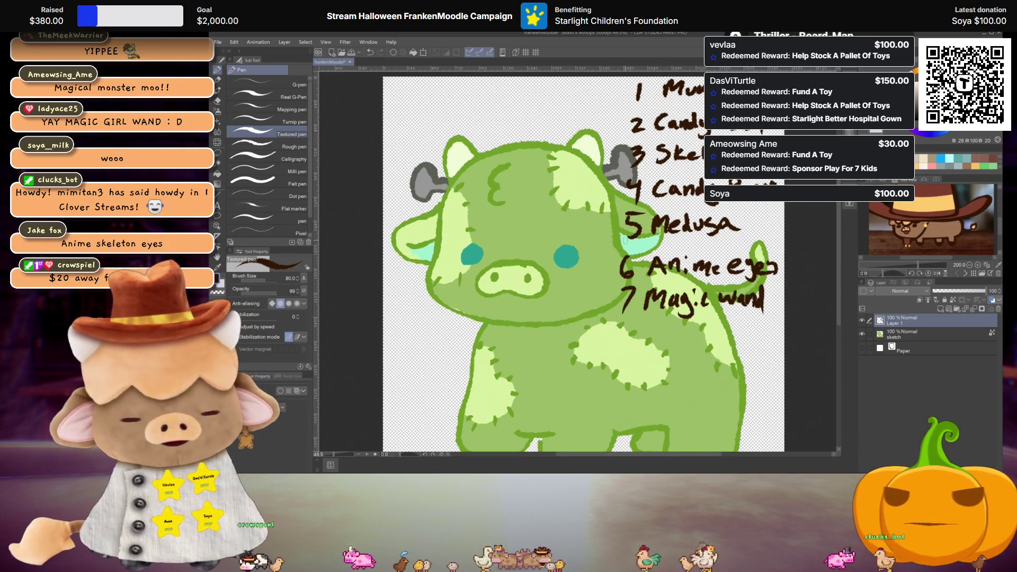
drag(659, 236, 635, 244)
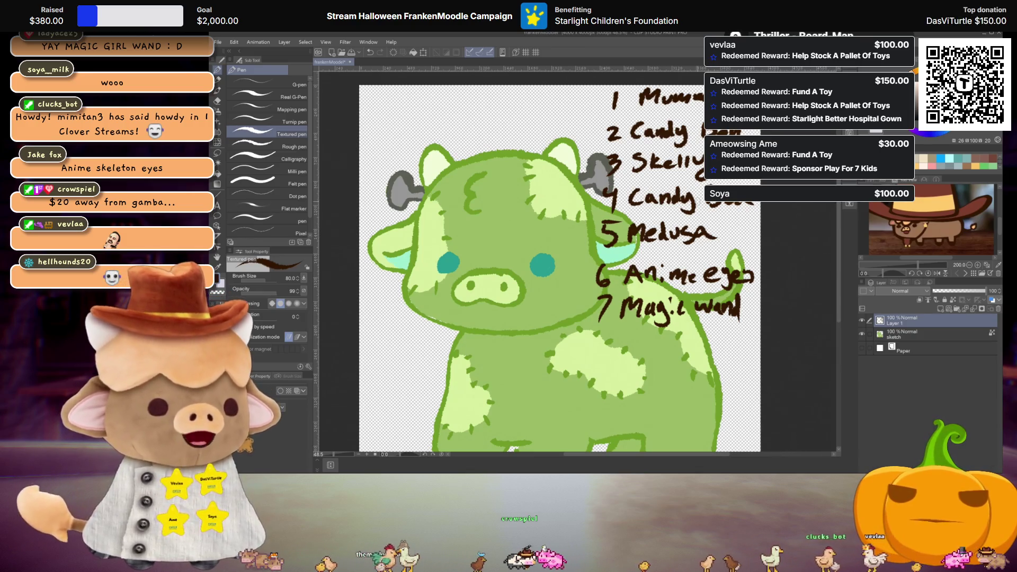
scroll(560, 268, down, 1)
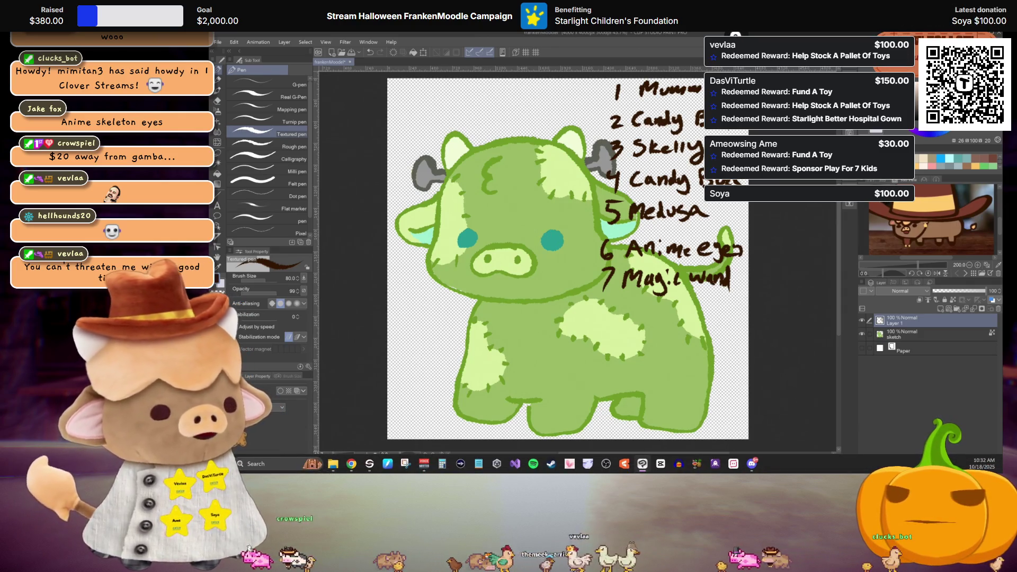
mouse_move(545, 418)
mouse_down()
mouse_move(566, 416)
mouse_move(530, 400)
mouse_up()
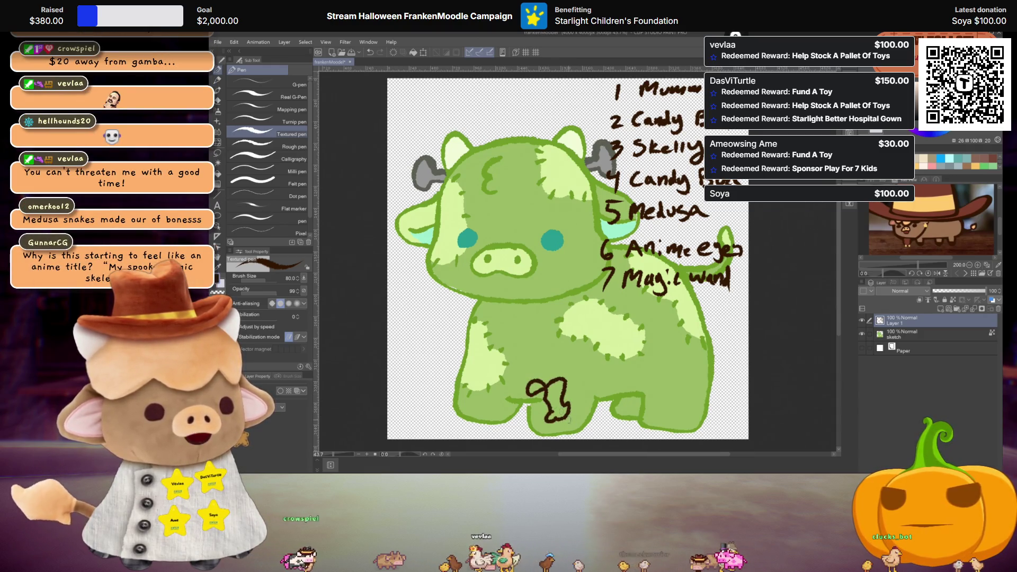
- Undo the trial squiggle and curved strokes on the cow's body
key(ctrl+z)
key(ctrl+z)
drag(624, 306, 638, 312)
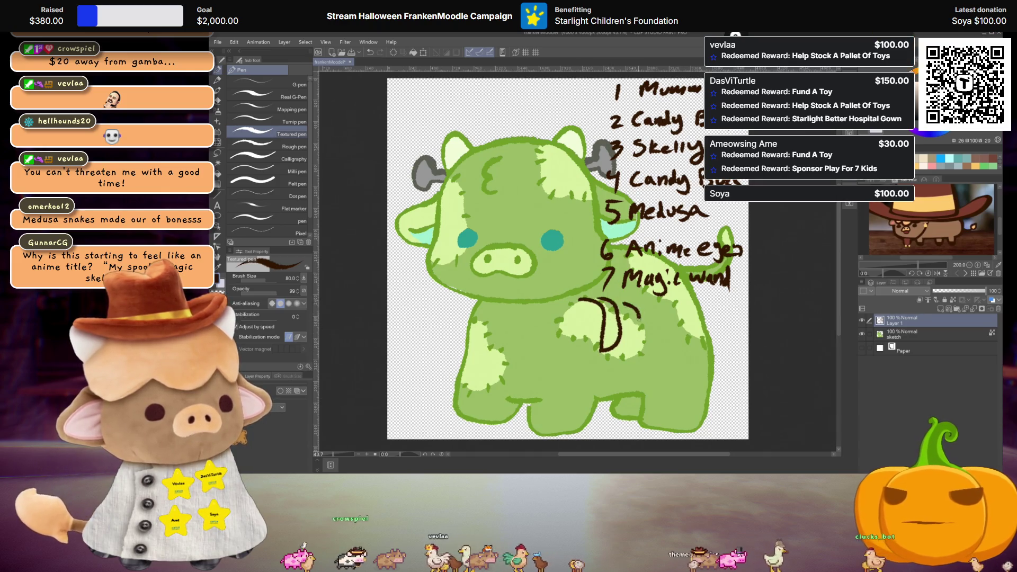
key(ctrl+z)
key(ctrl+z)
key(ctrl+z)
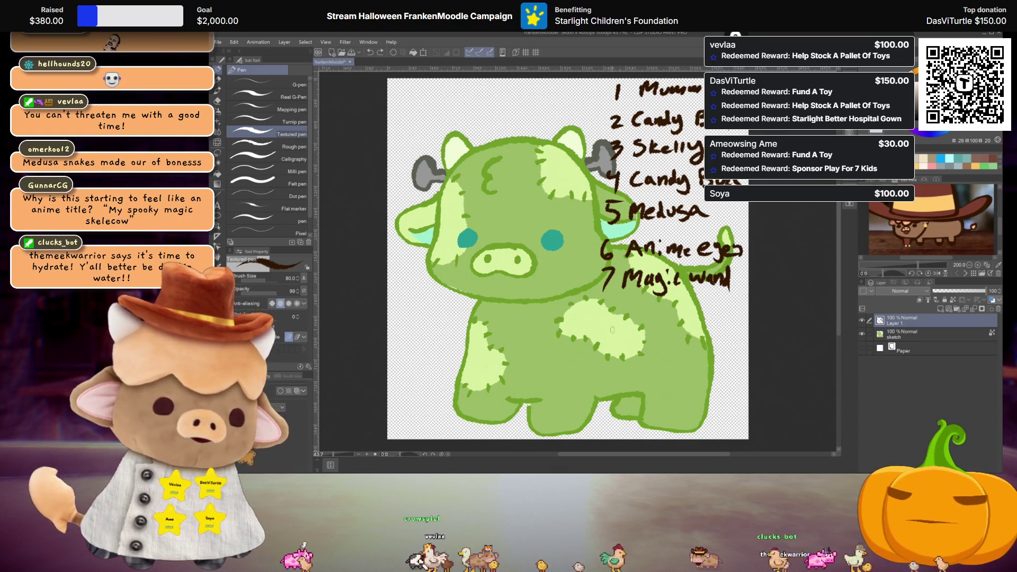
- Sketch a head line and trial eyes on the face, then undo the brown eye strokes
drag(519, 138, 598, 254)
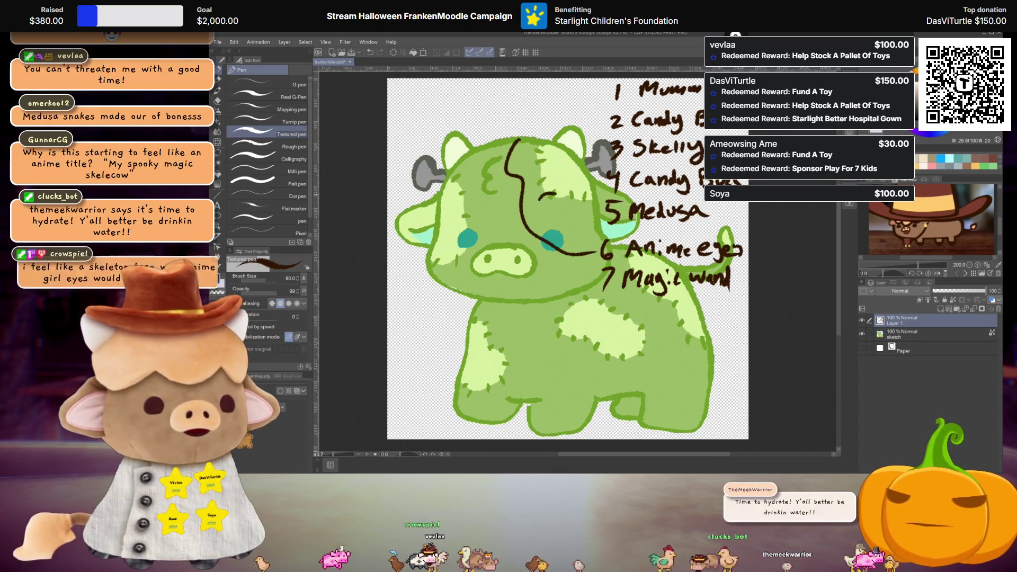
drag(541, 196, 550, 188)
drag(449, 206, 473, 209)
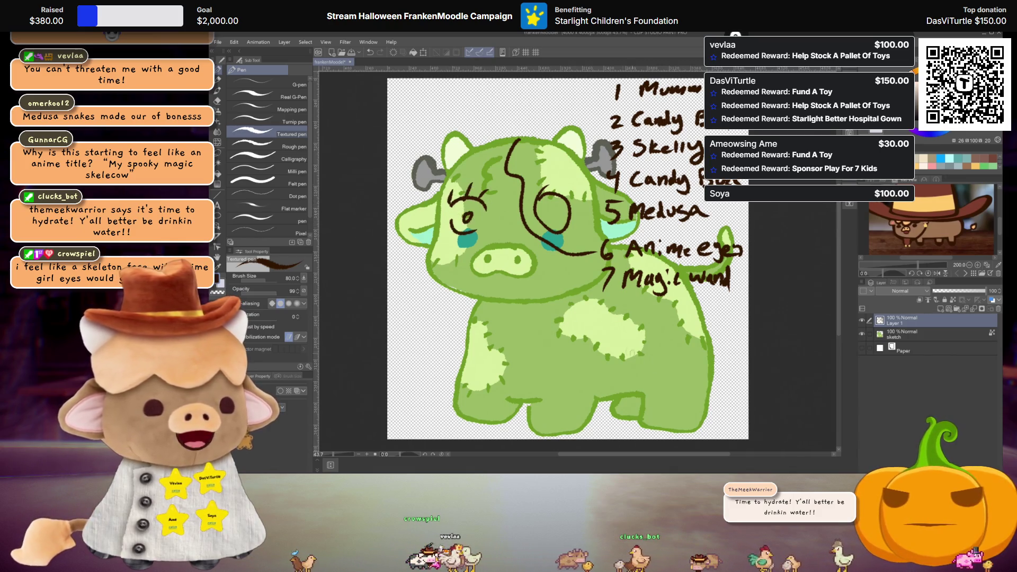
key(ctrl+z)
drag(450, 209, 480, 204)
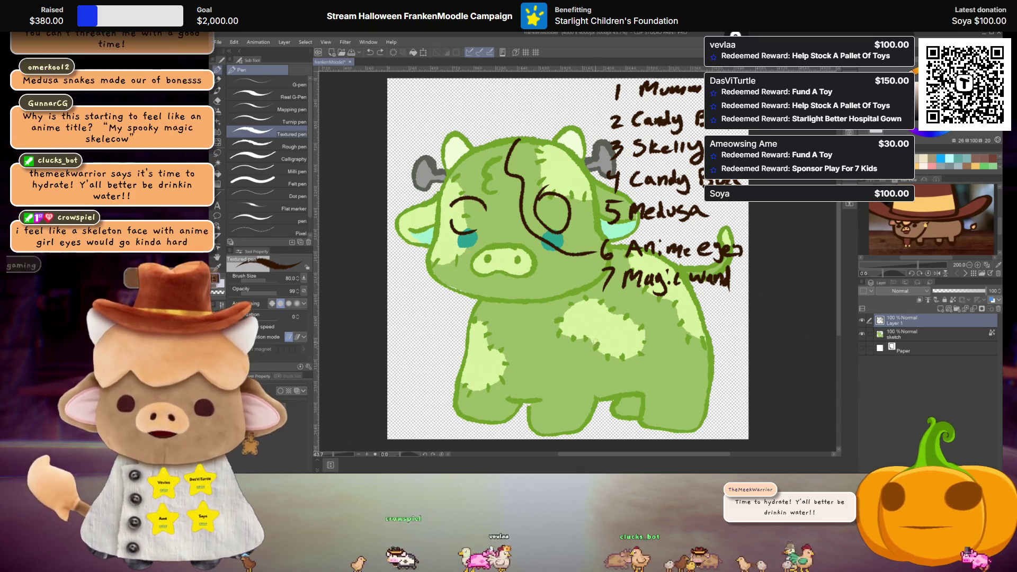
key(ctrl+z)
key(ctrl+z)
key(ctrl+z)
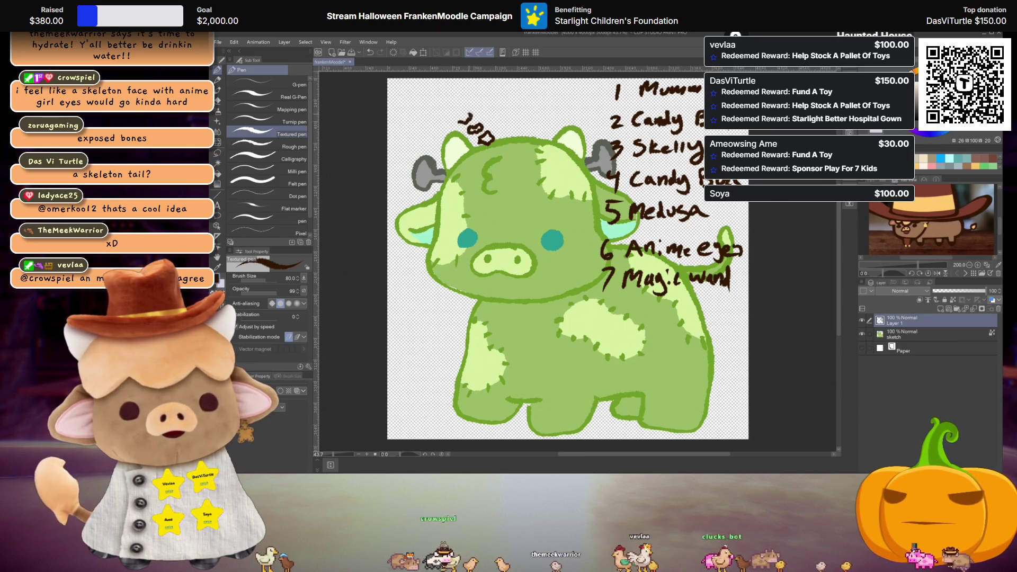
- Undo the doodle scribbled above the cow's head
mouse_move(472, 114)
mouse_down()
mouse_move(465, 127)
mouse_move(436, 114)
mouse_move(436, 124)
mouse_up()
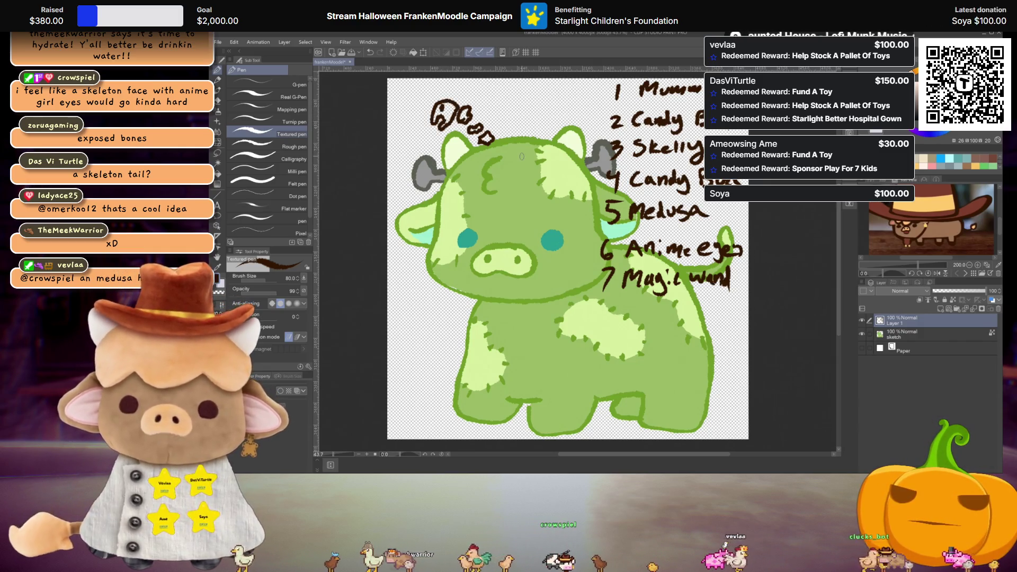
key(ctrl+z)
key(ctrl+z)
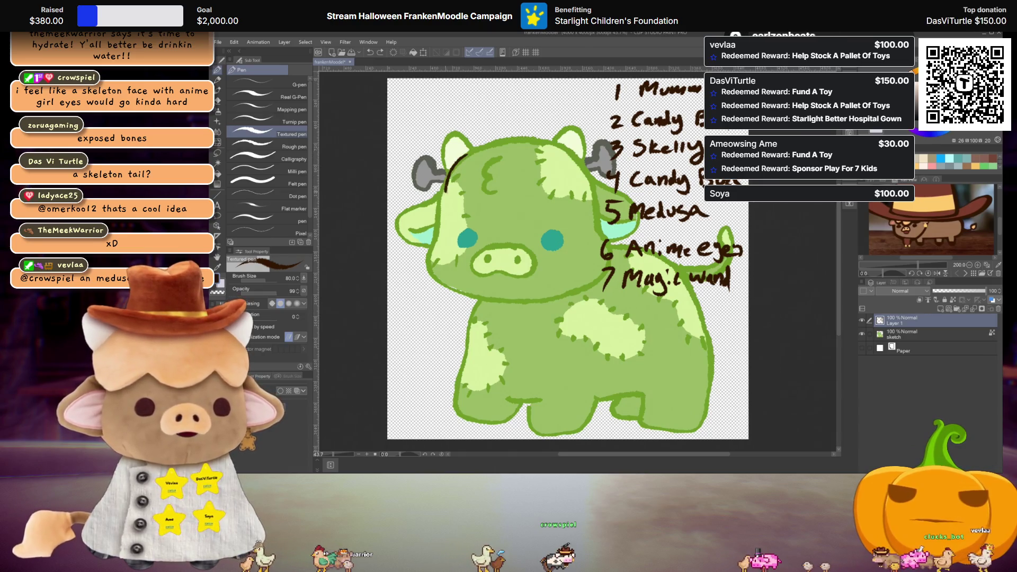
drag(447, 236, 532, 259)
- Draw the brown skull outline, closed lashed eyes, teeth and jaw, then two snake curls overhead
key(ctrl+z)
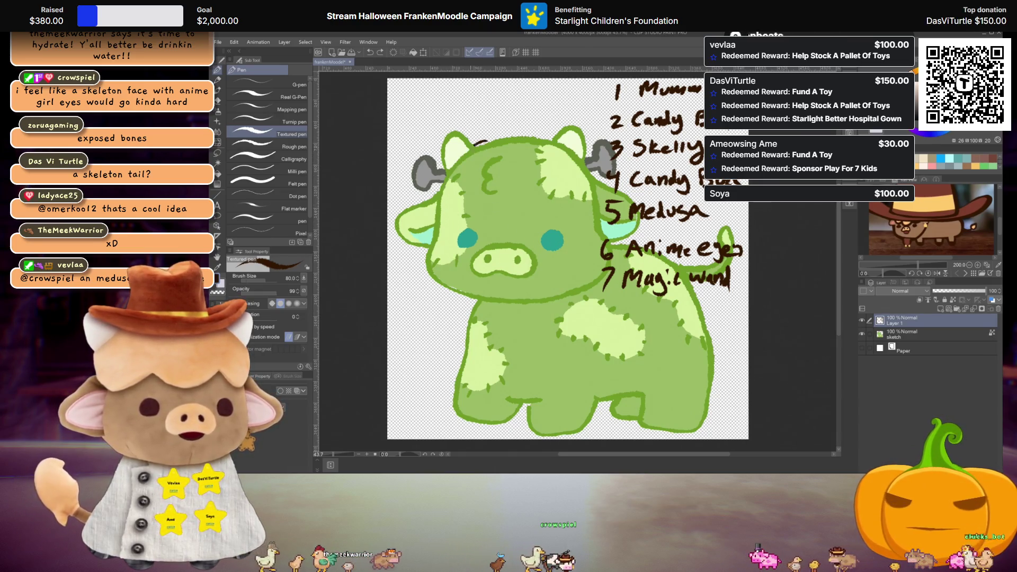
drag(483, 142, 471, 244)
drag(541, 242, 517, 144)
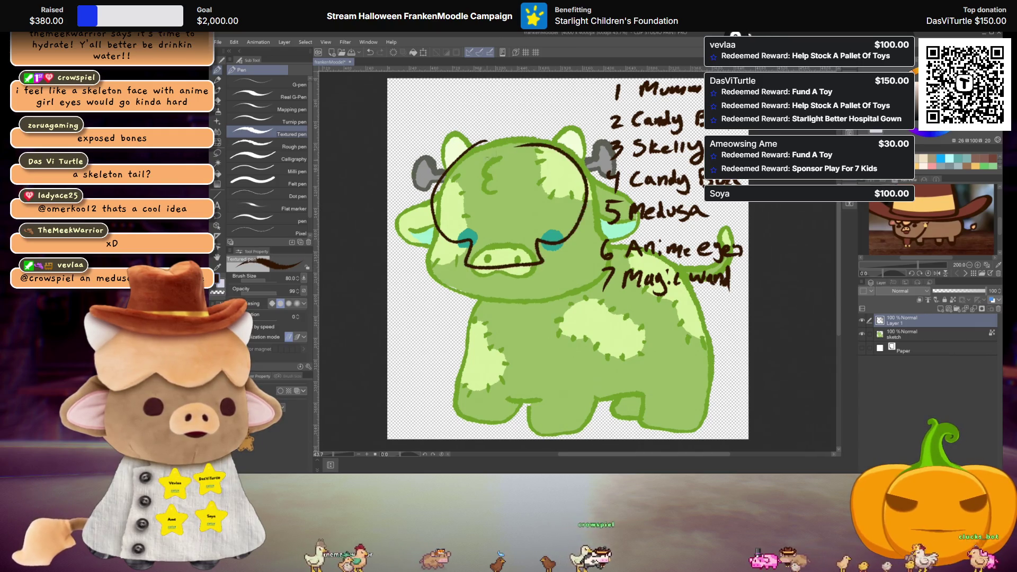
mouse_move(452, 211)
mouse_down()
mouse_move(476, 212)
mouse_move(480, 175)
mouse_up()
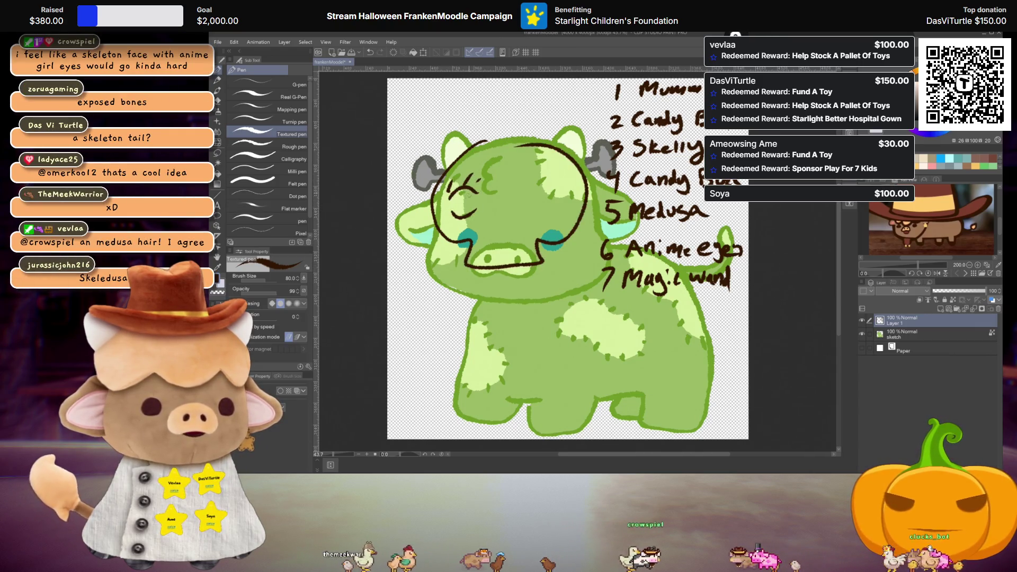
mouse_move(539, 198)
mouse_down()
mouse_move(546, 211)
mouse_move(553, 176)
mouse_up()
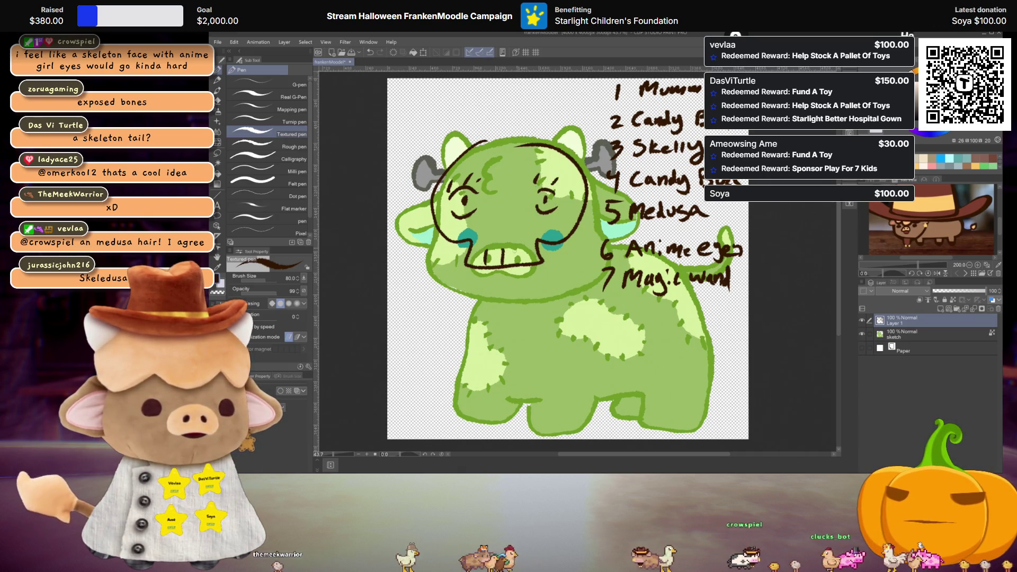
drag(466, 265, 529, 262)
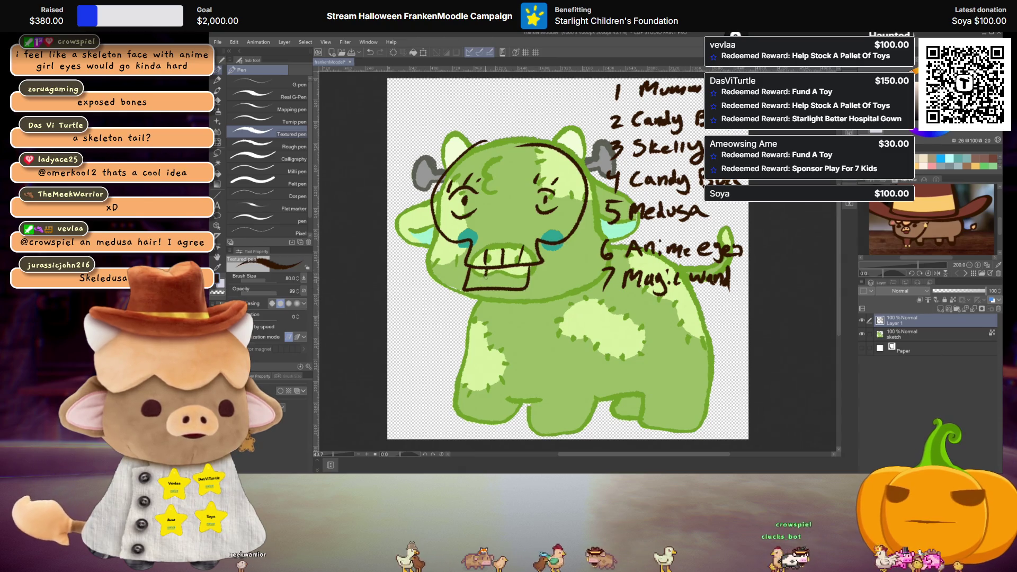
mouse_move(426, 101)
mouse_down()
mouse_move(439, 137)
mouse_move(426, 104)
mouse_up()
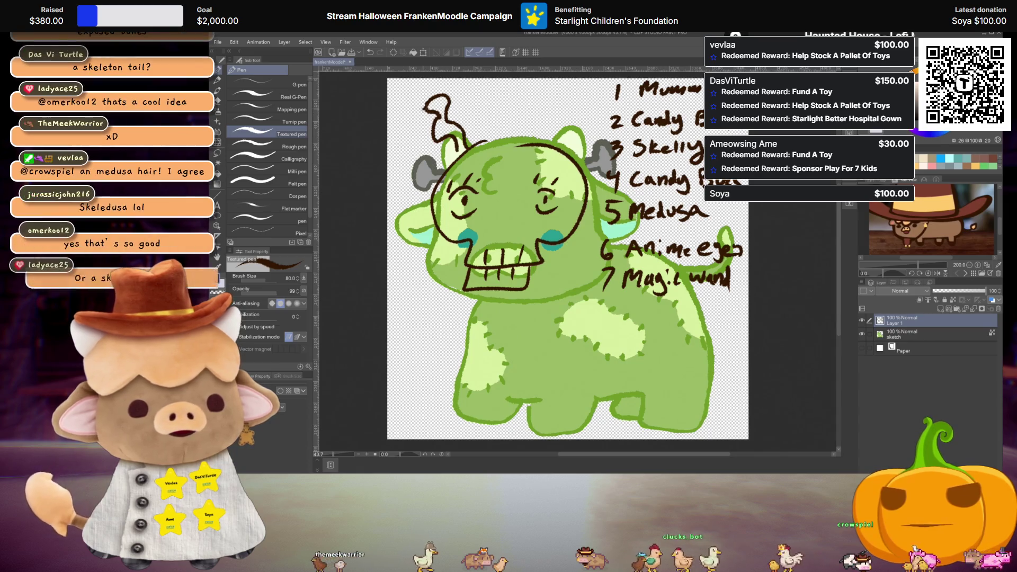
mouse_move(513, 131)
mouse_down()
mouse_move(560, 103)
mouse_move(574, 110)
mouse_move(554, 102)
mouse_up()
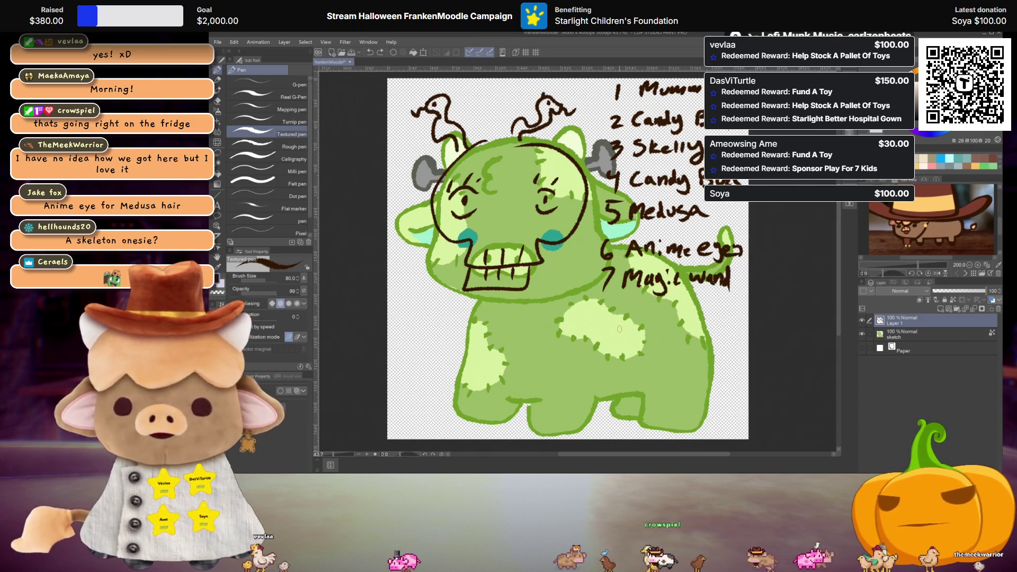
- Undo the horn snakes, skull teeth and eyes, then delete the remaining skull face sketch
key(ctrl+z)
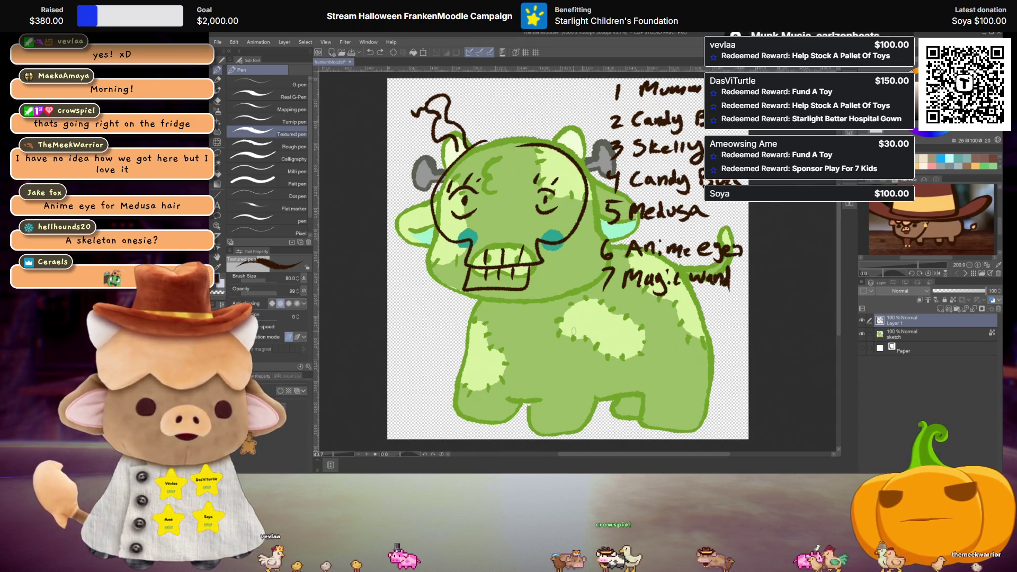
key(ctrl+z)
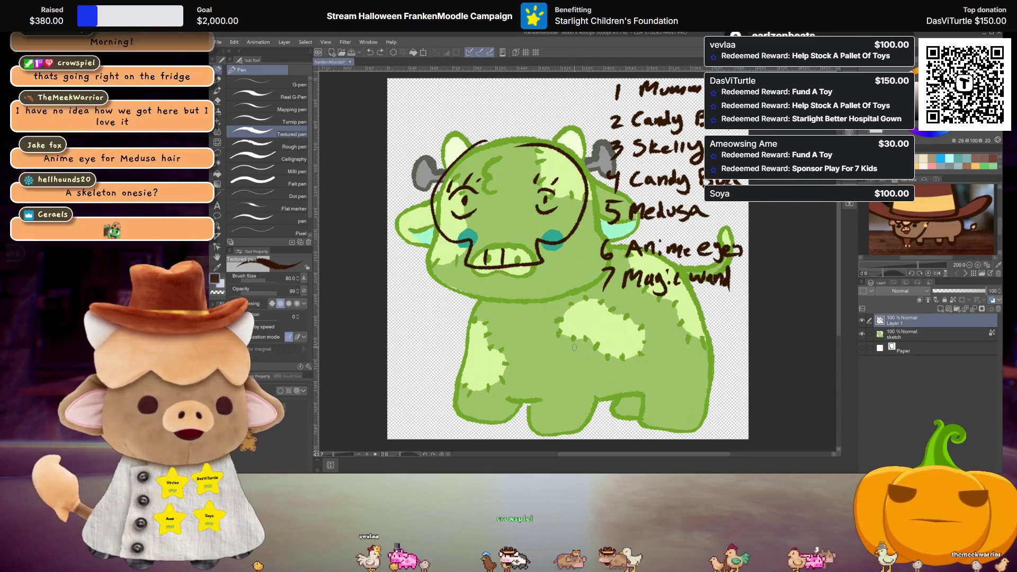
key(ctrl+z)
key(ctrl+z)
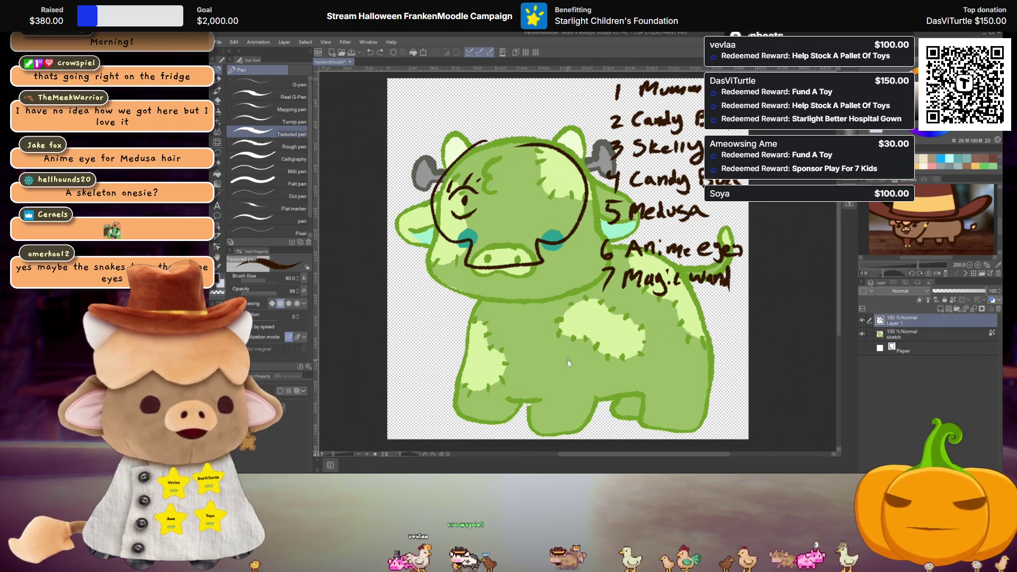
key(ctrl+z)
key(Delete)
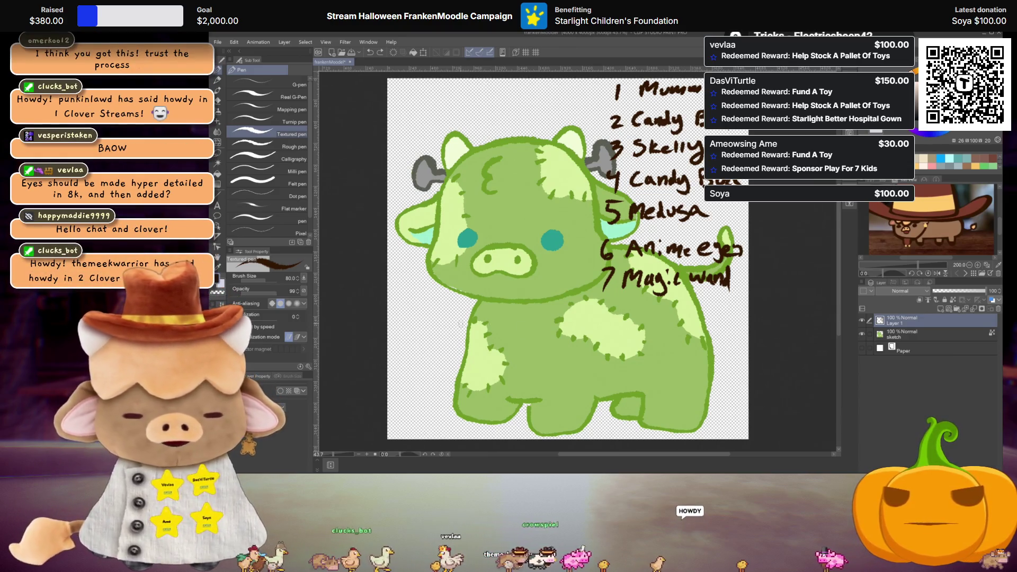
scroll(498, 247, up, 1)
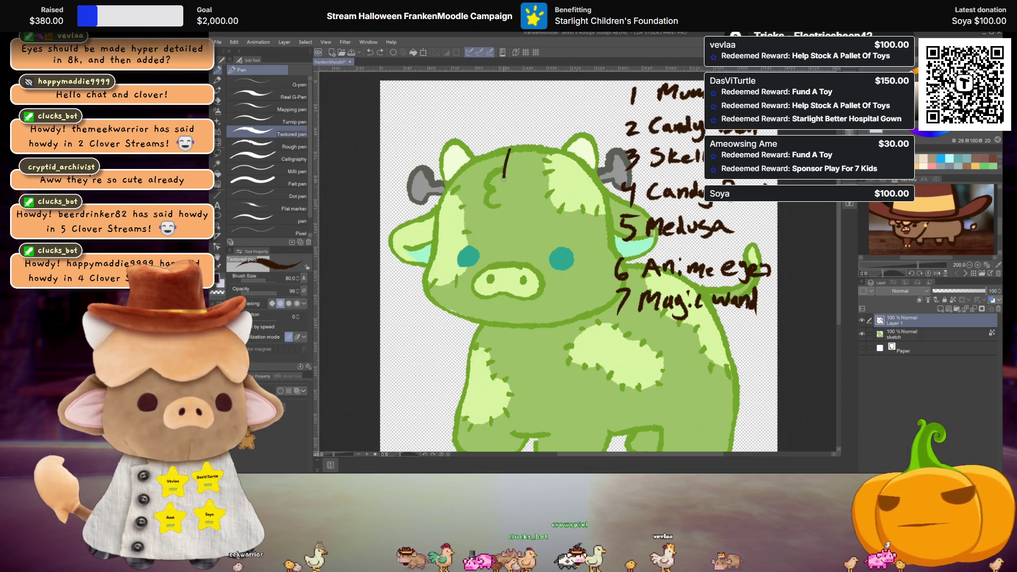
drag(504, 172, 585, 251)
key(ctrl+z)
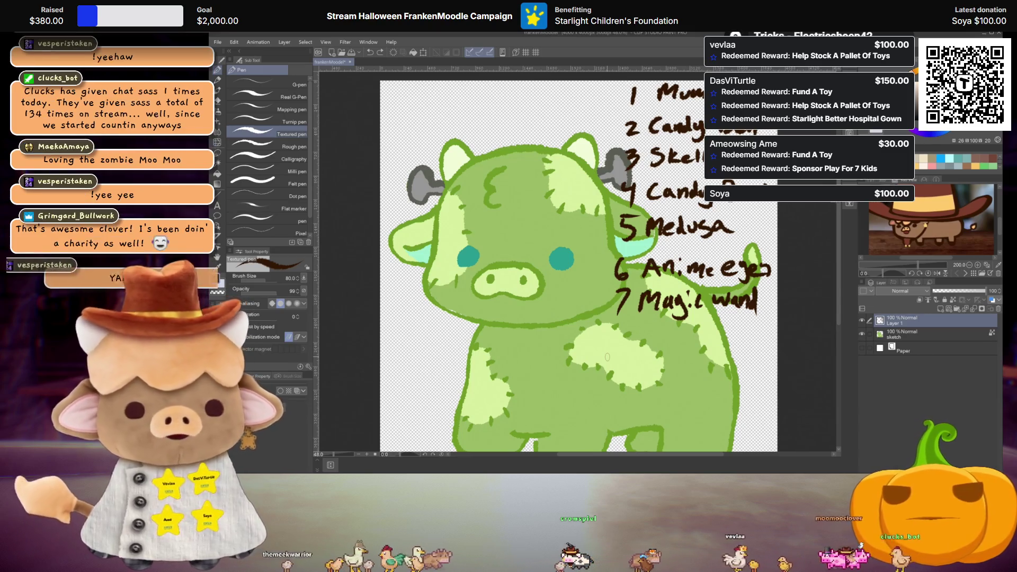
scroll(608, 301, down, 1)
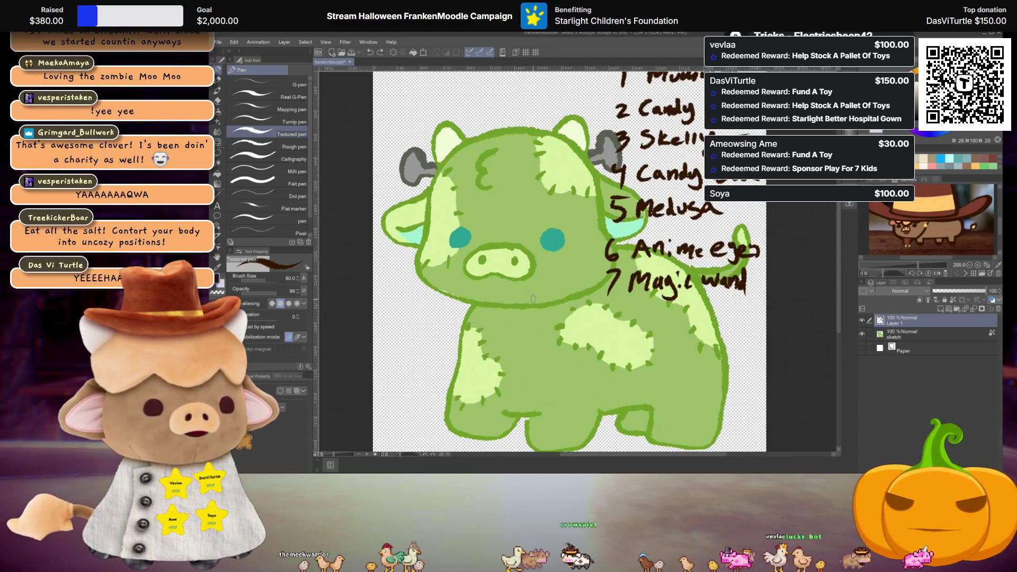
drag(531, 298, 531, 311)
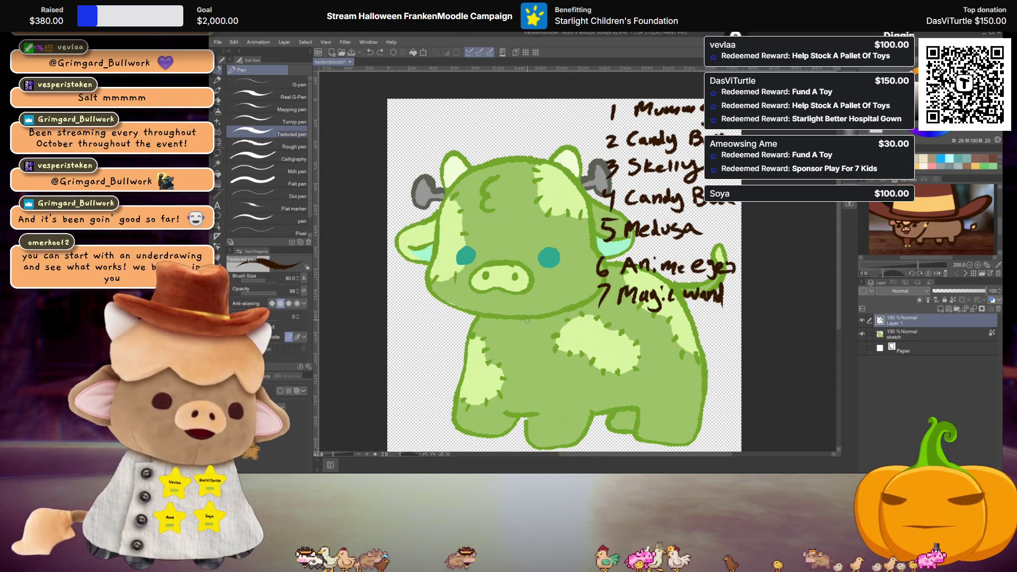
- Add a new layer, hide the idea-list layer, and draw a dark outline along the cow's left head
click(943, 307)
click(867, 332)
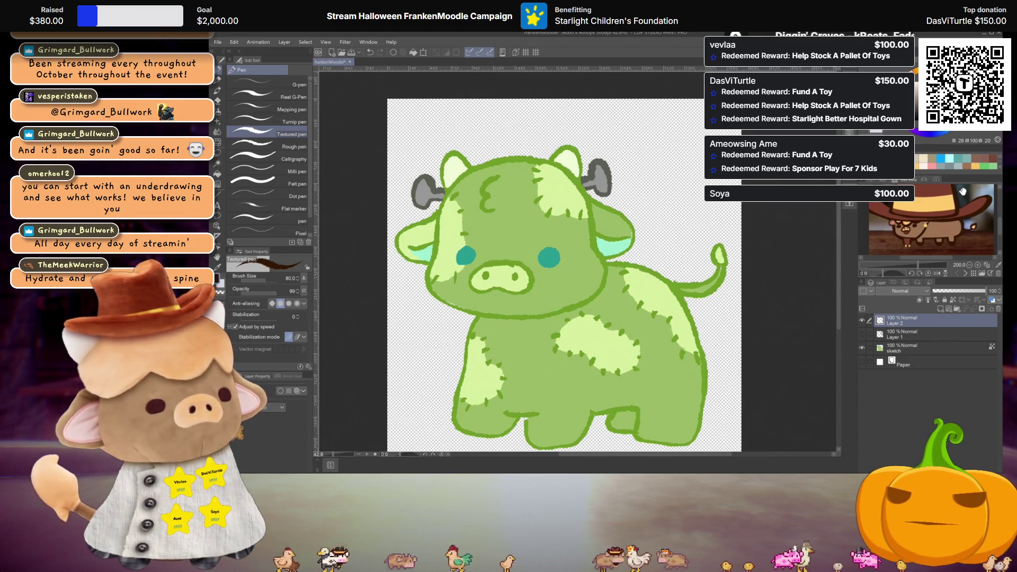
mouse_move(435, 218)
mouse_down()
mouse_move(541, 280)
mouse_move(590, 217)
mouse_up()
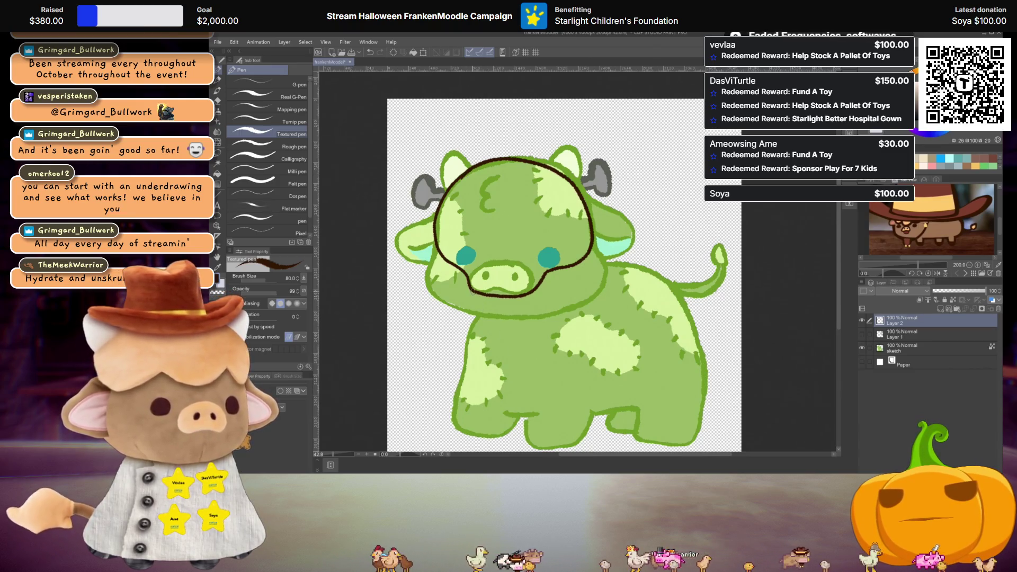
- Draw the skull's jaw, trace both ears and grey horns in brown, and add two curly strands on top
drag(470, 289, 528, 314)
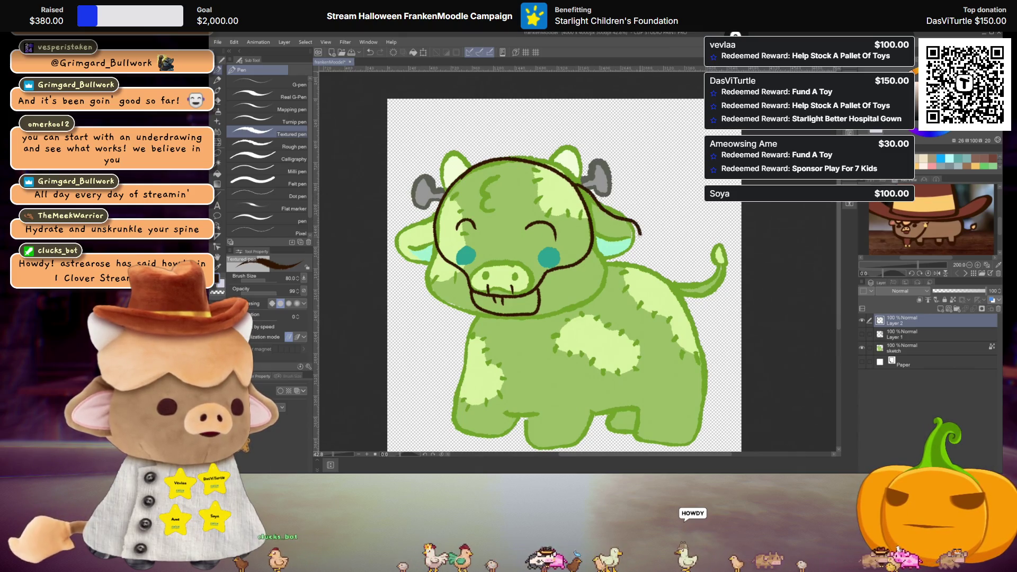
drag(639, 231, 607, 243)
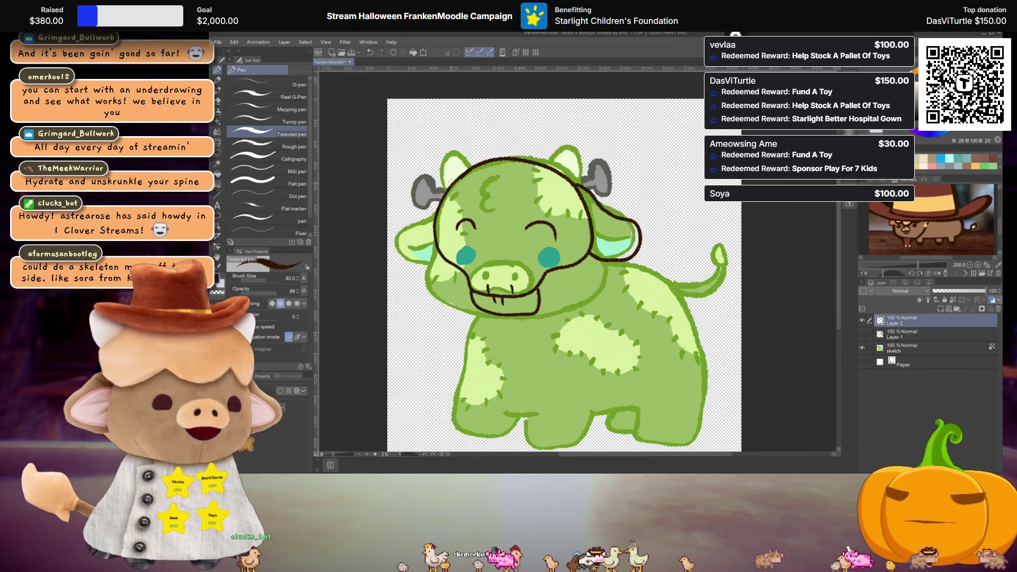
drag(438, 217, 419, 253)
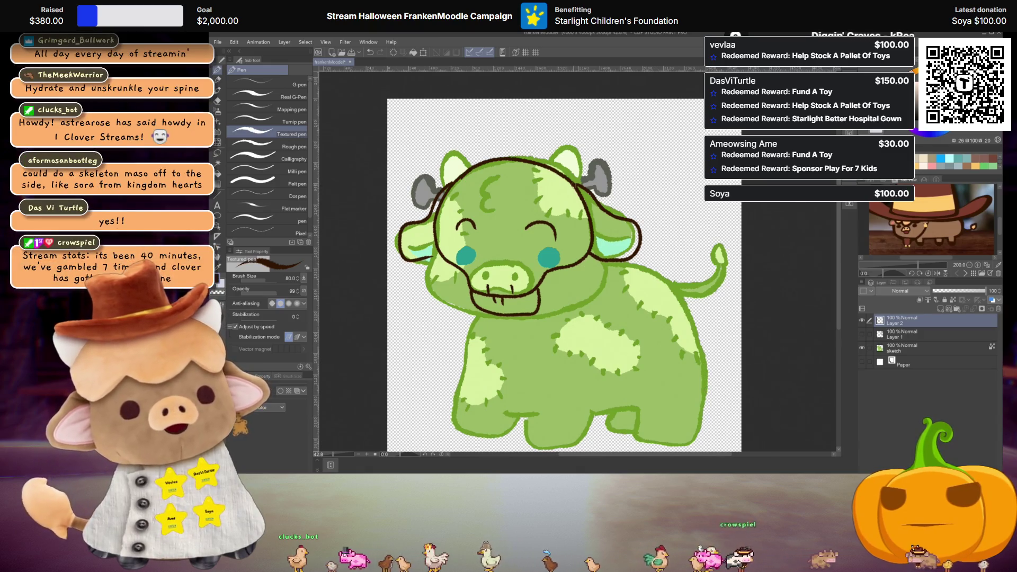
drag(588, 161, 609, 179)
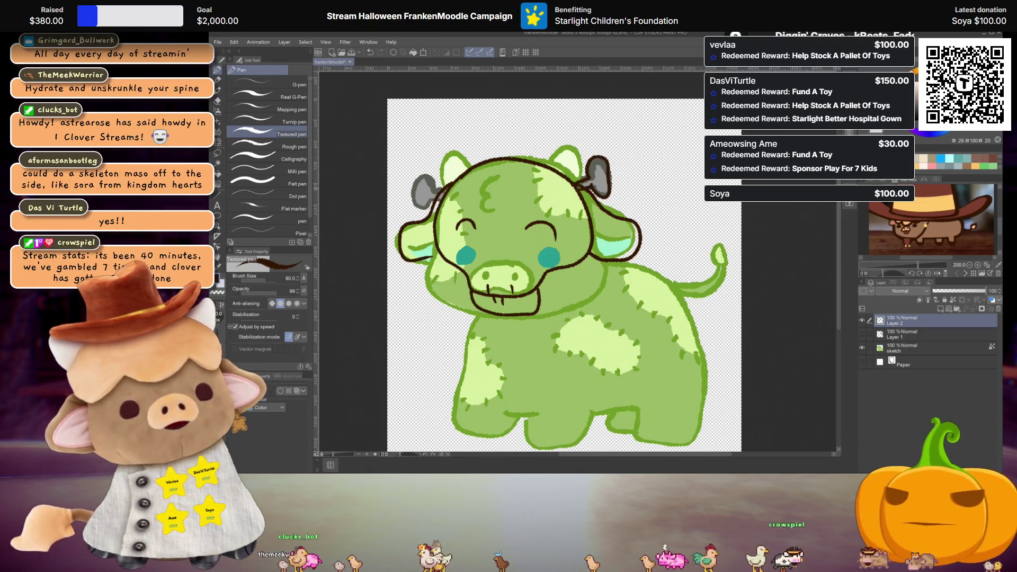
drag(430, 161, 412, 183)
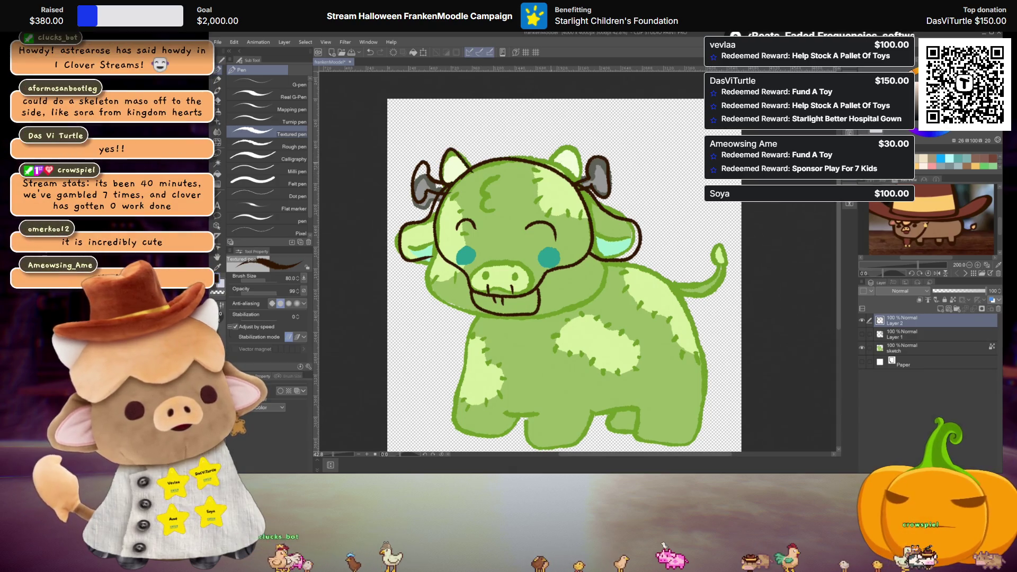
drag(474, 159, 501, 139)
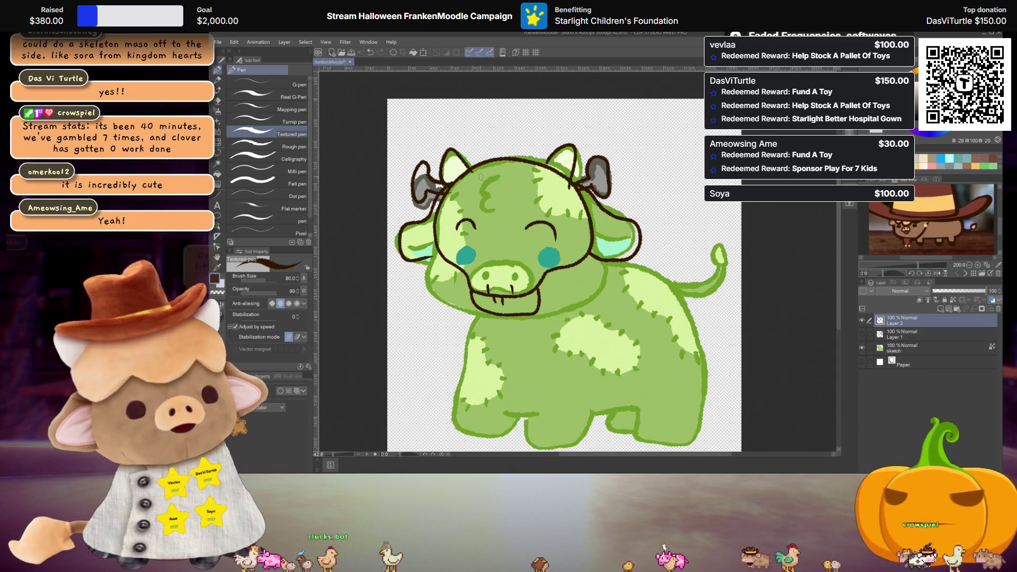
drag(567, 167, 587, 139)
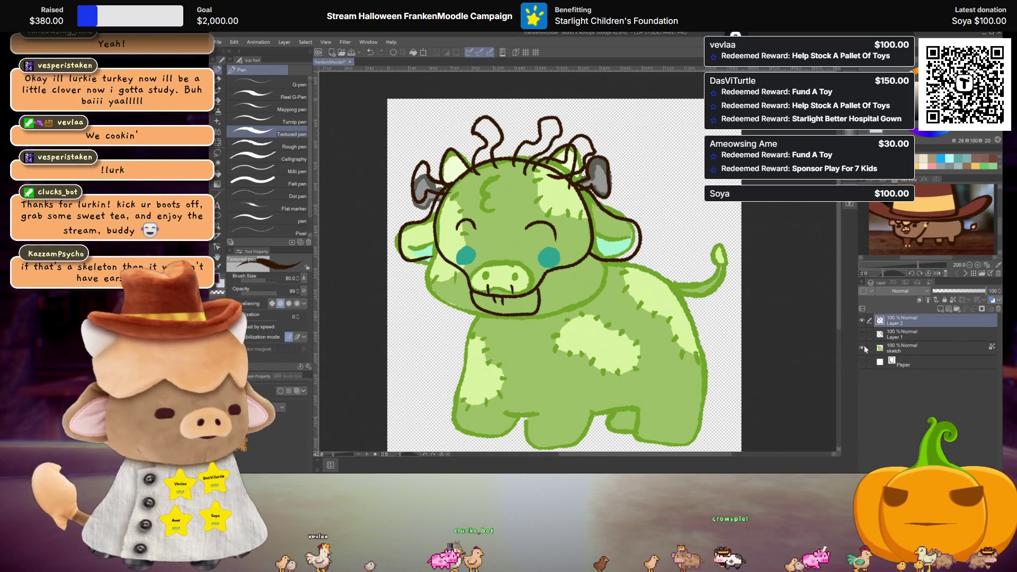
- Hide the green sketch layer to check the brown lineart on its own
click(862, 348)
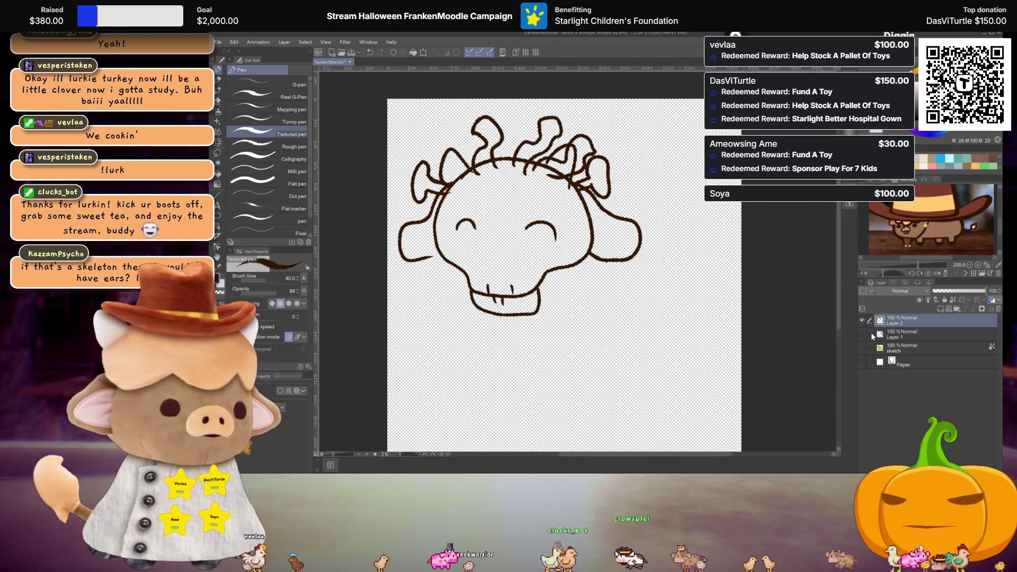
click(861, 348)
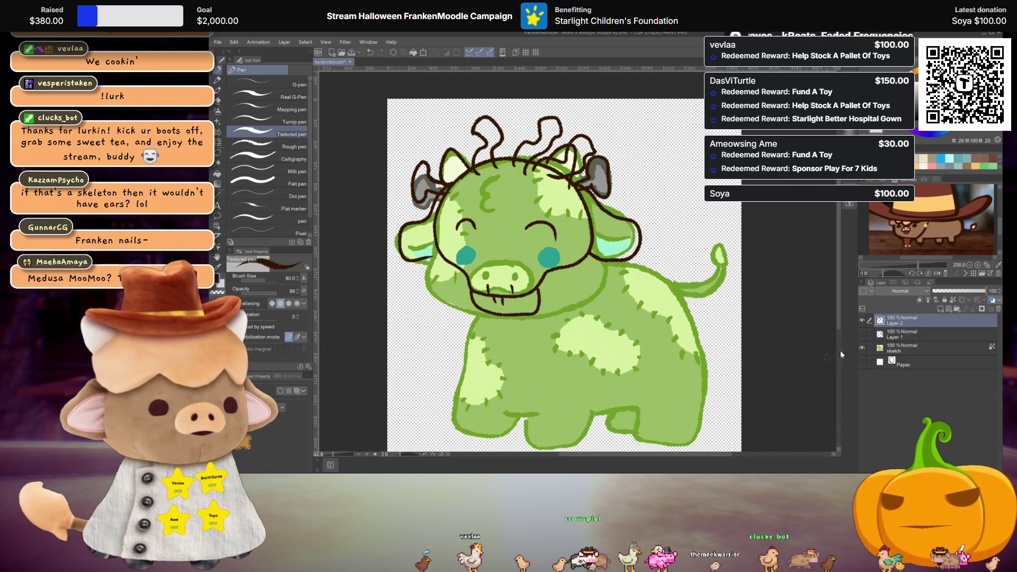
click(862, 347)
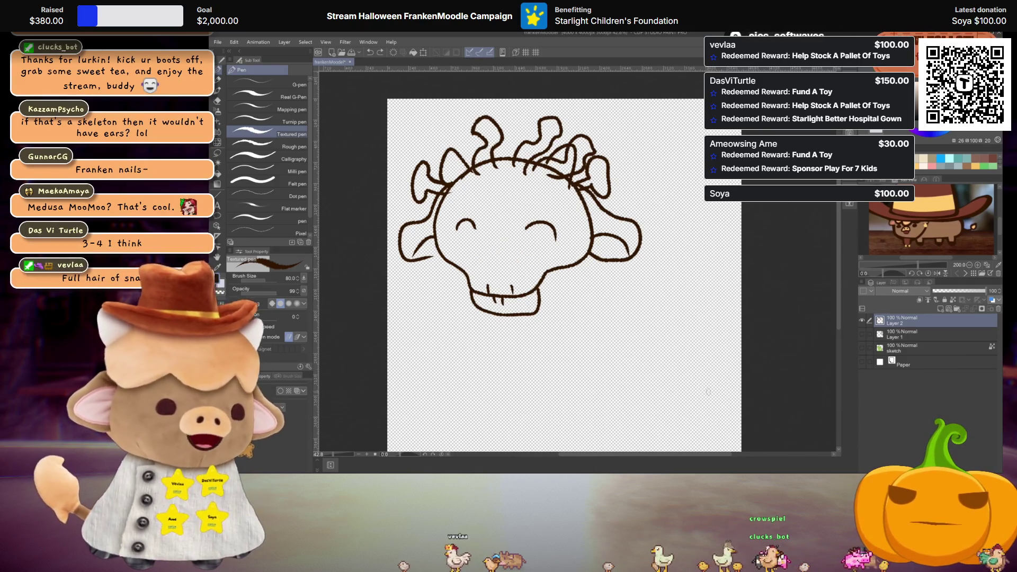
- Try nostril dots and redrawn eyes on the skull, undo the eye strokes, and recompare with the sketch
click(483, 258)
click(519, 259)
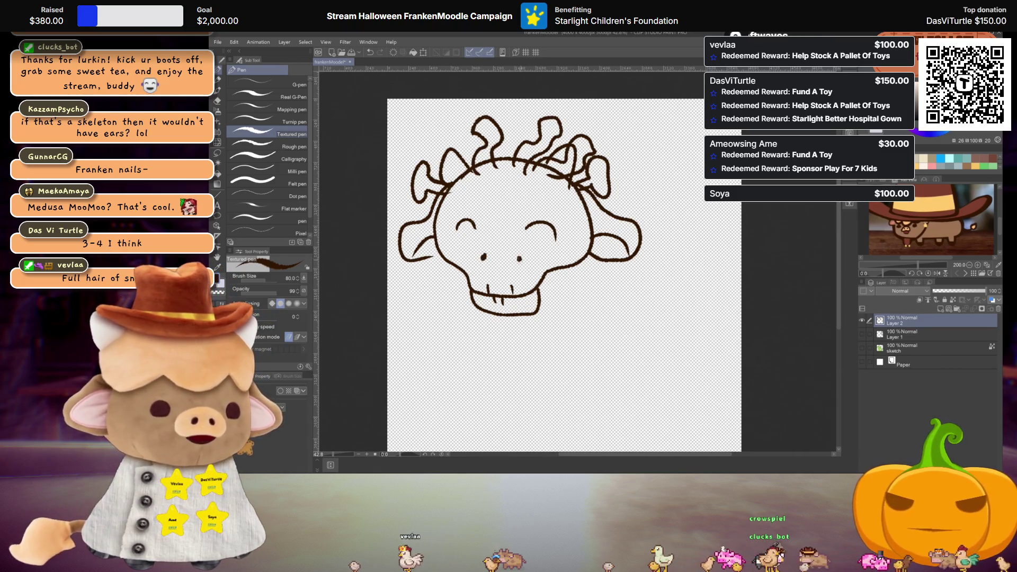
drag(529, 240, 547, 243)
drag(462, 232, 538, 236)
key(ctrl+z)
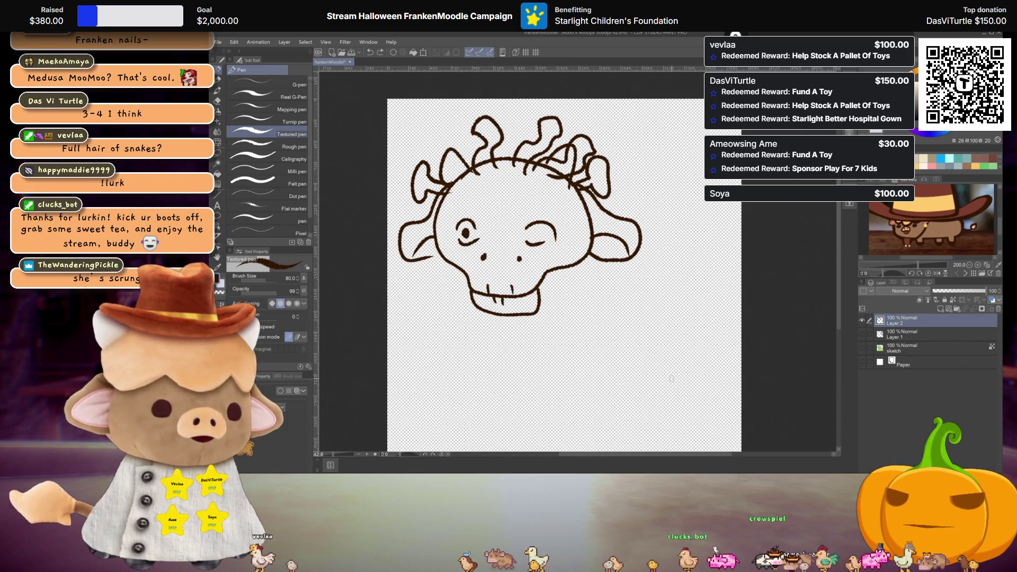
key(ctrl+z)
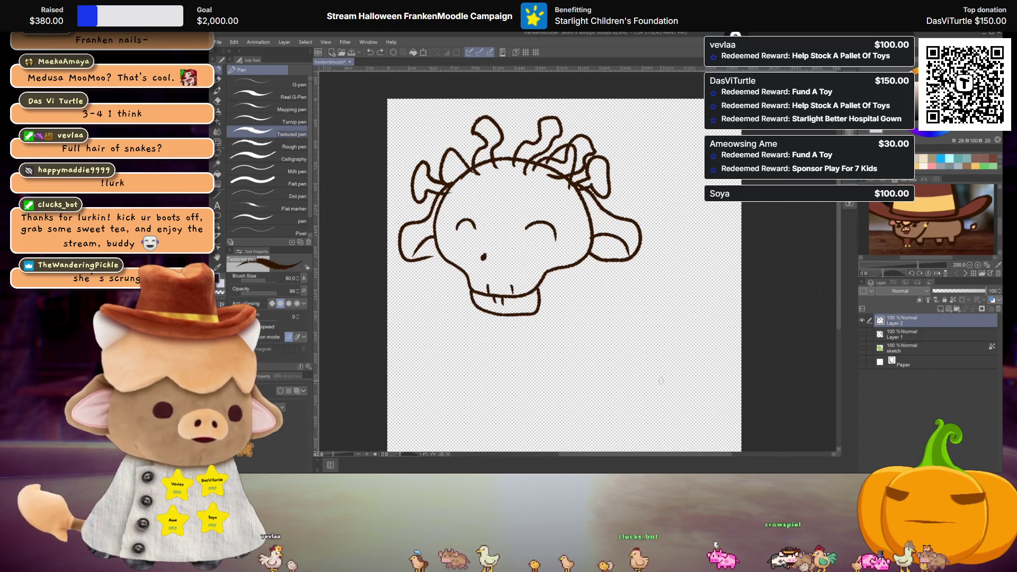
key(ctrl+z)
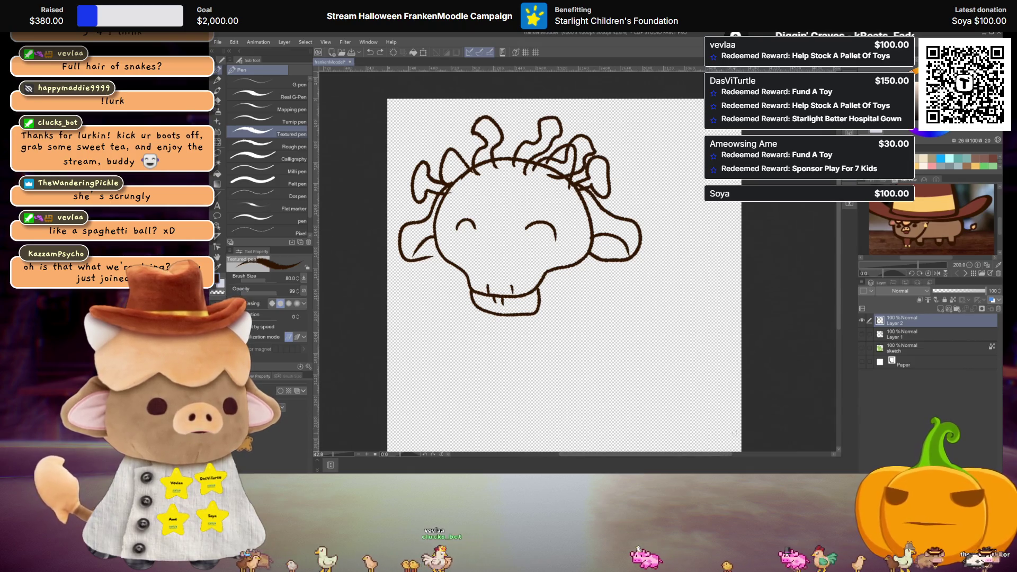
click(863, 347)
click(863, 347)
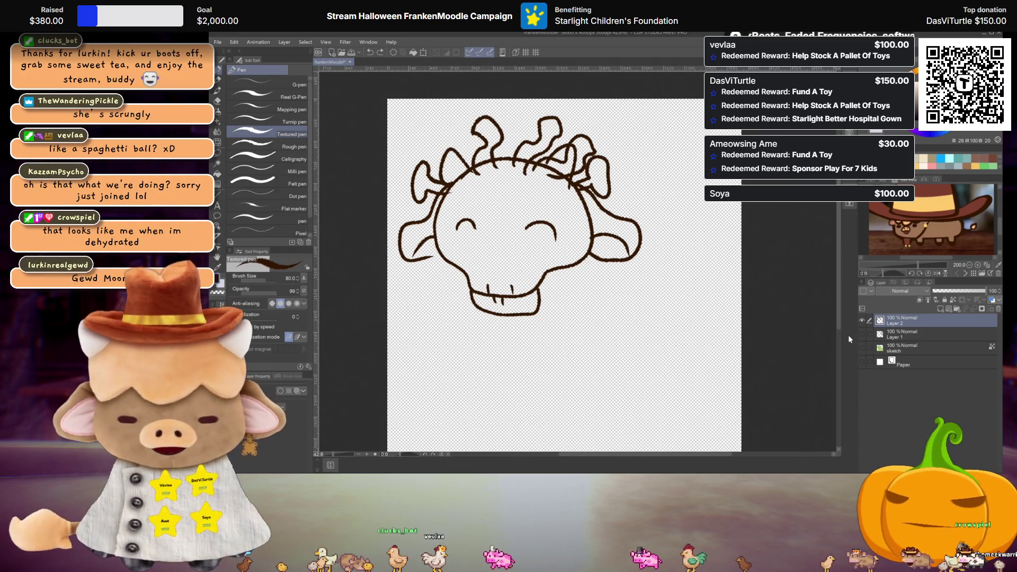
- Show the green cow, undo the curly strands above the head, then hide the sketch again
click(862, 348)
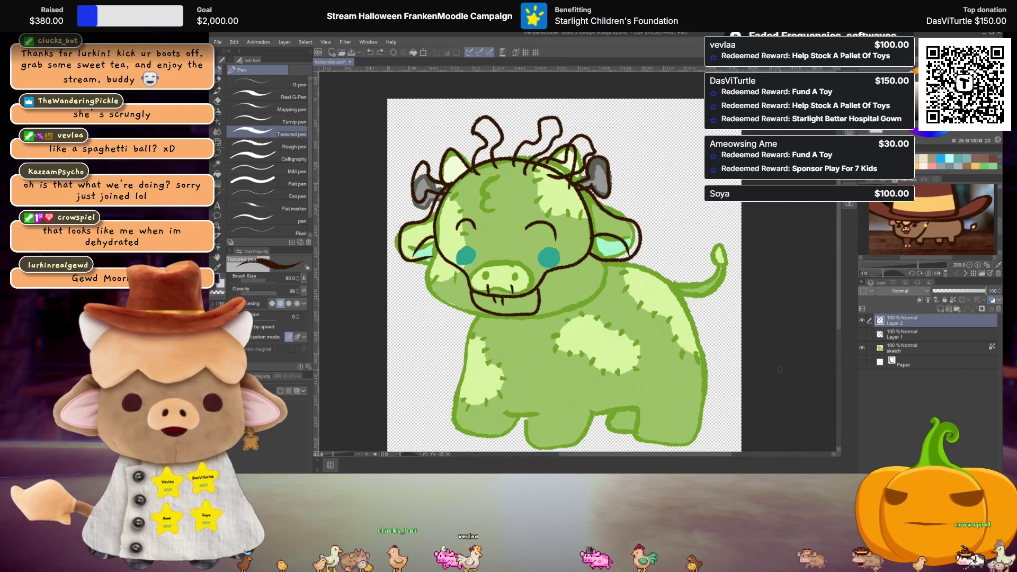
key(ctrl+z)
key(ctrl+z)
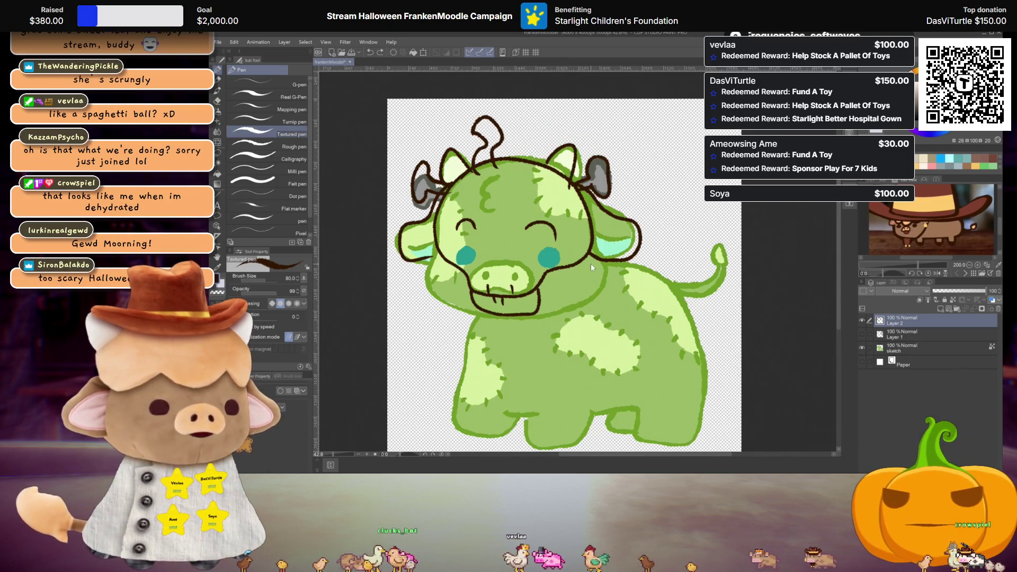
key(ctrl+z)
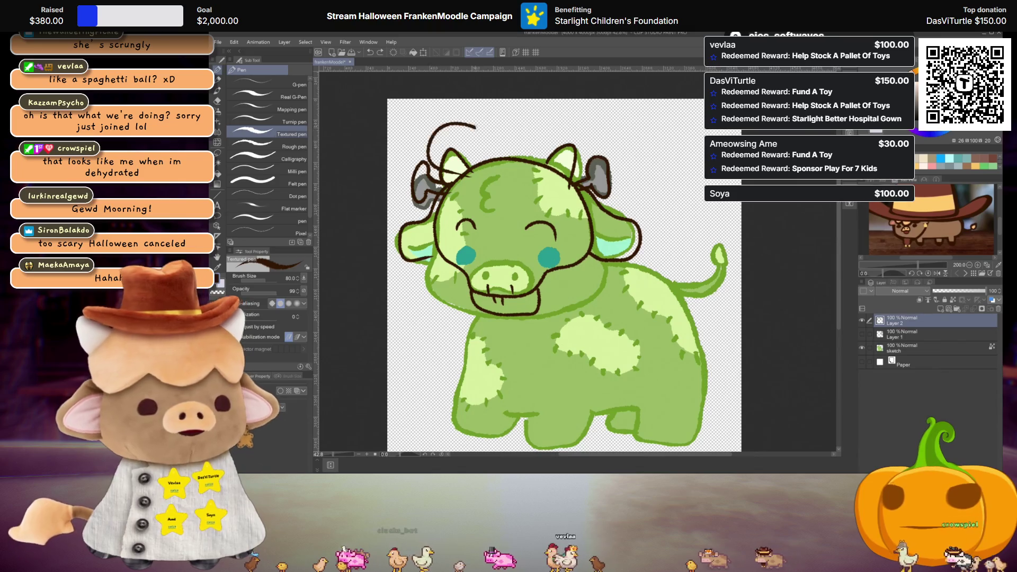
key(ctrl+y)
key(ctrl+y)
key(ctrl+z)
key(ctrl+z)
key(ctrl+z)
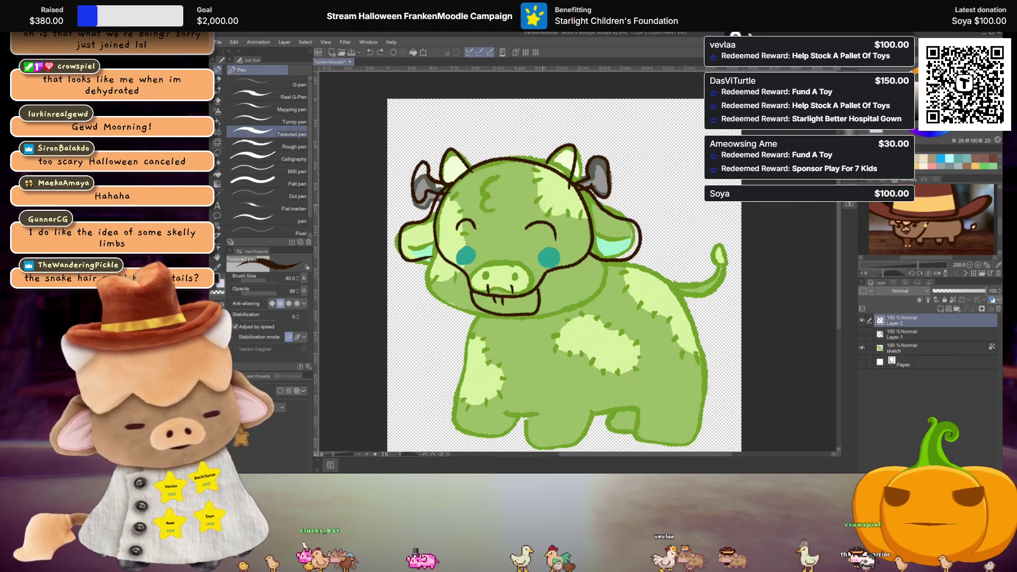
click(862, 348)
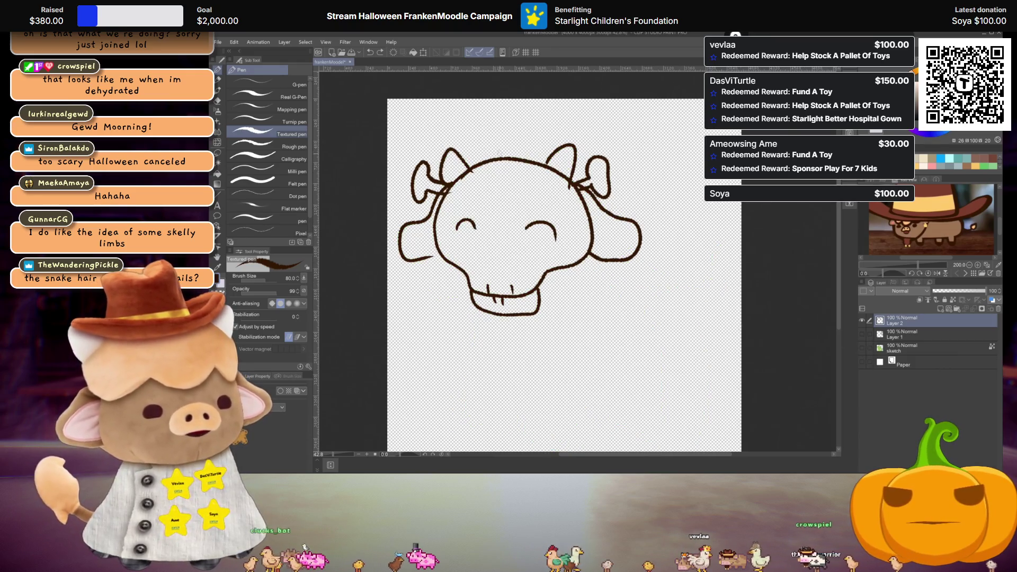
key(ctrl+z)
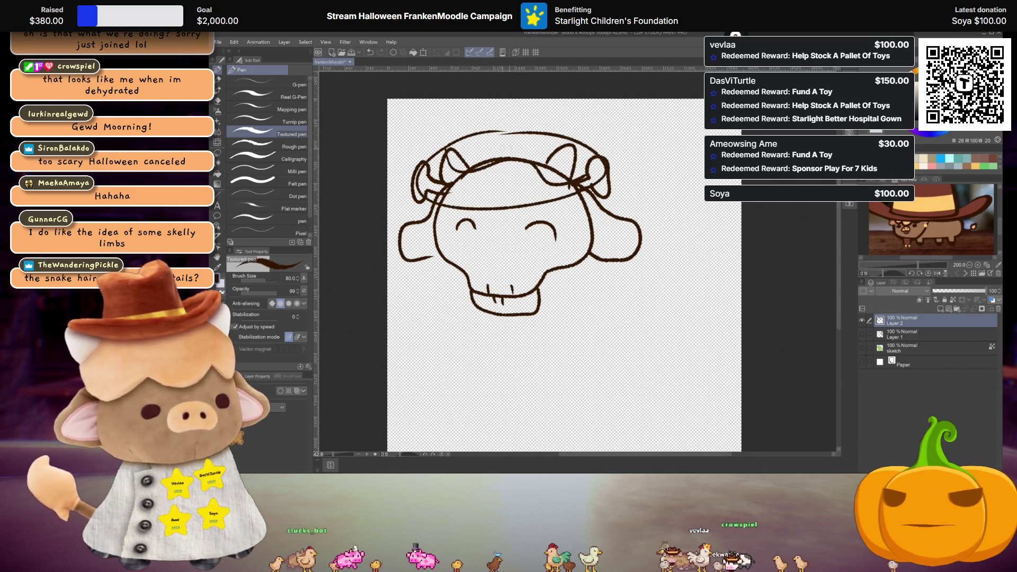
drag(556, 126, 662, 119)
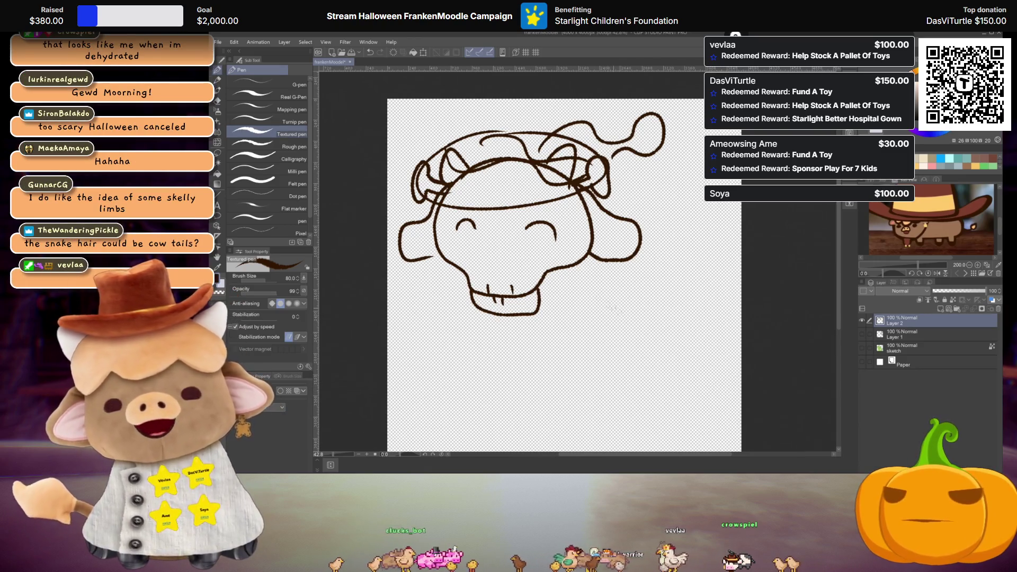
key(ctrl+z)
key(ctrl+z)
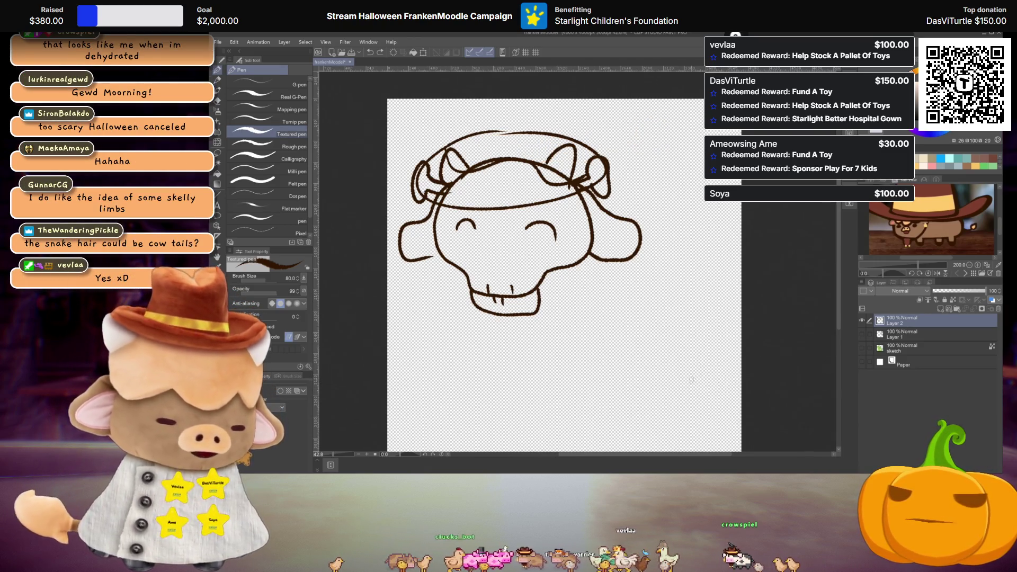
key(ctrl+z)
key(ctrl+z)
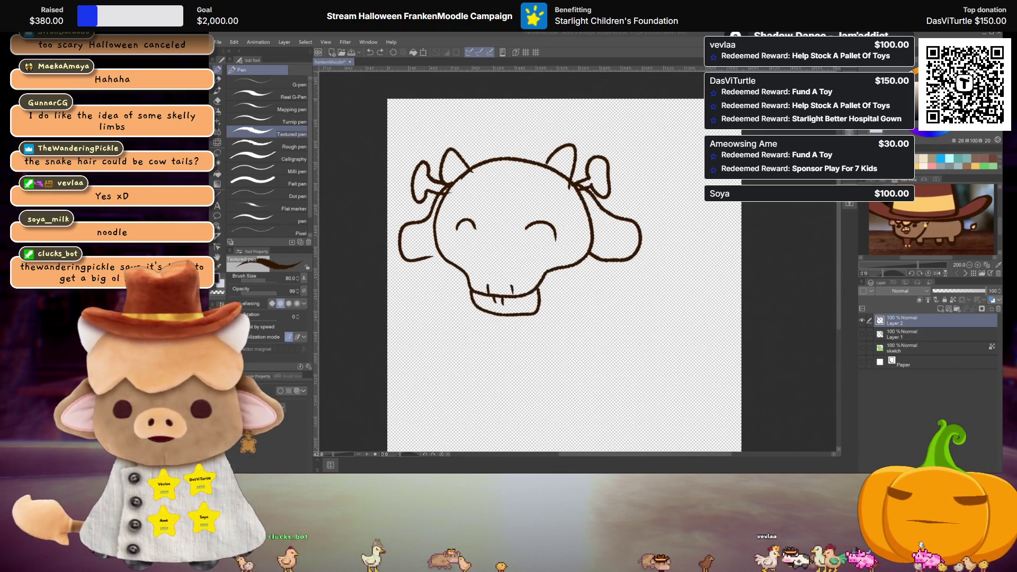
- Show the green cow, draw three tall curly strands above the head, then undo them
click(863, 348)
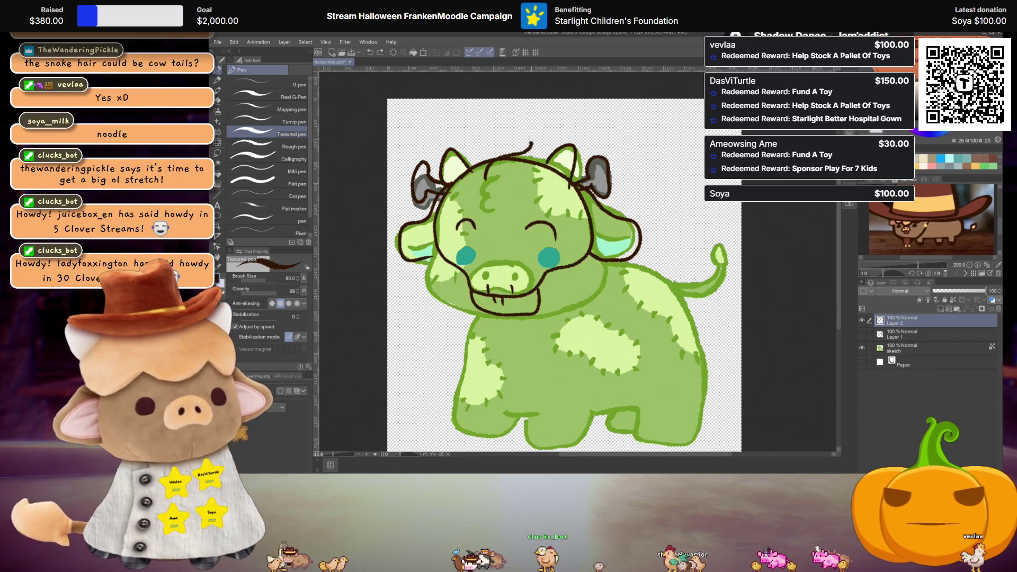
mouse_move(503, 120)
mouse_down()
mouse_move(553, 146)
mouse_move(527, 159)
mouse_up()
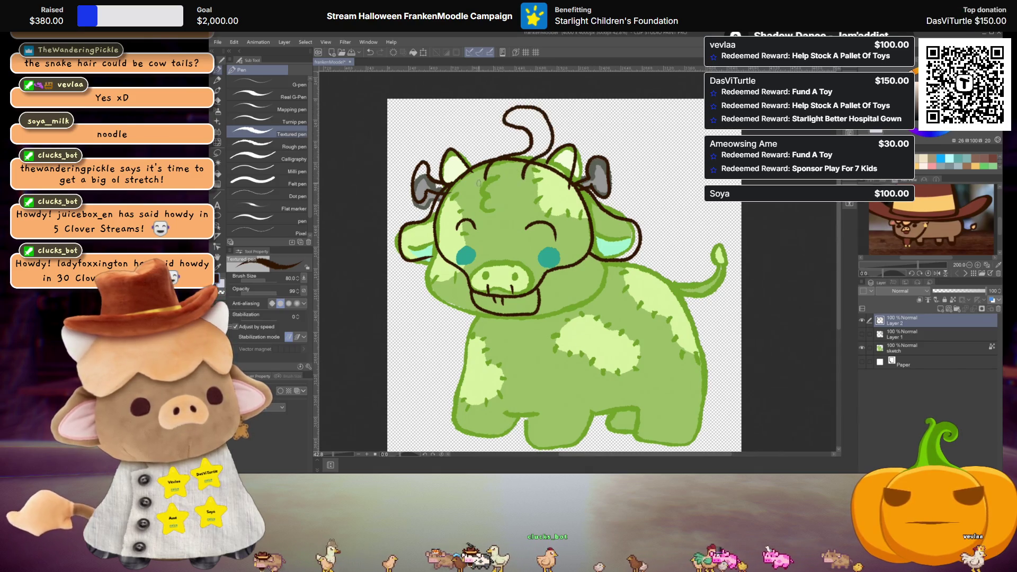
drag(468, 122, 495, 153)
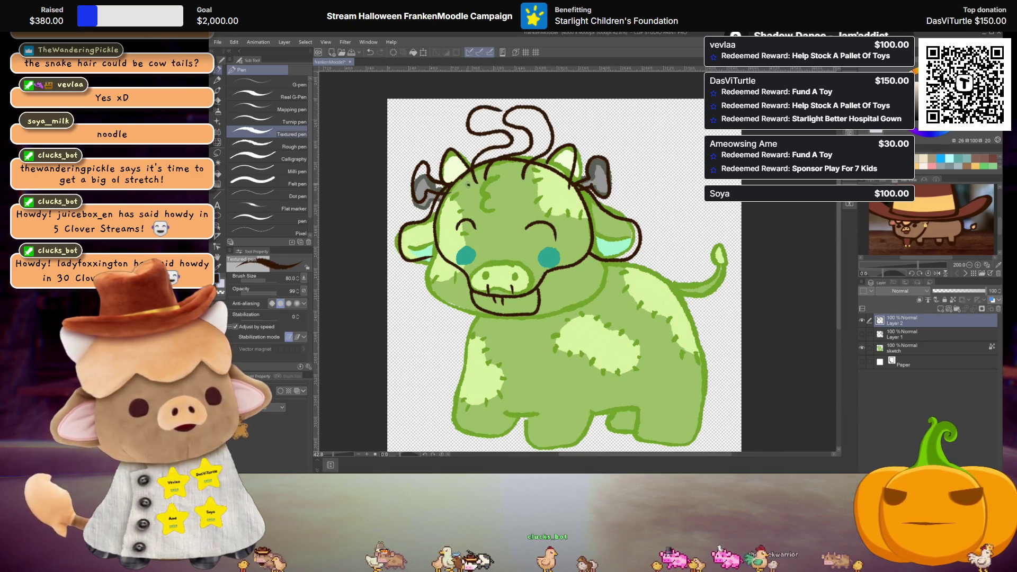
drag(448, 114, 458, 159)
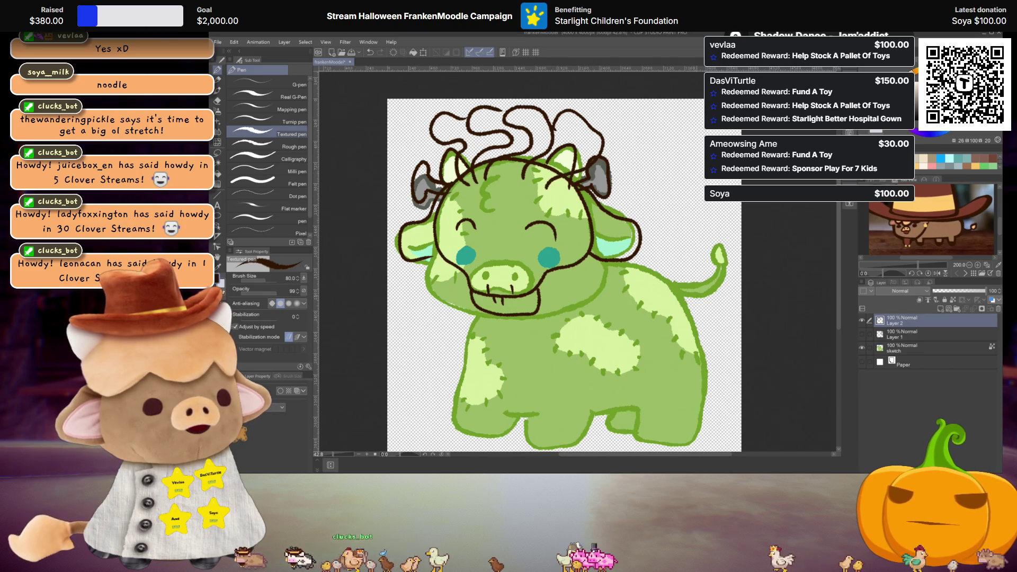
key(ctrl+z)
key(ctrl+z)
key(ctrl+z)
key(ctrl+z)
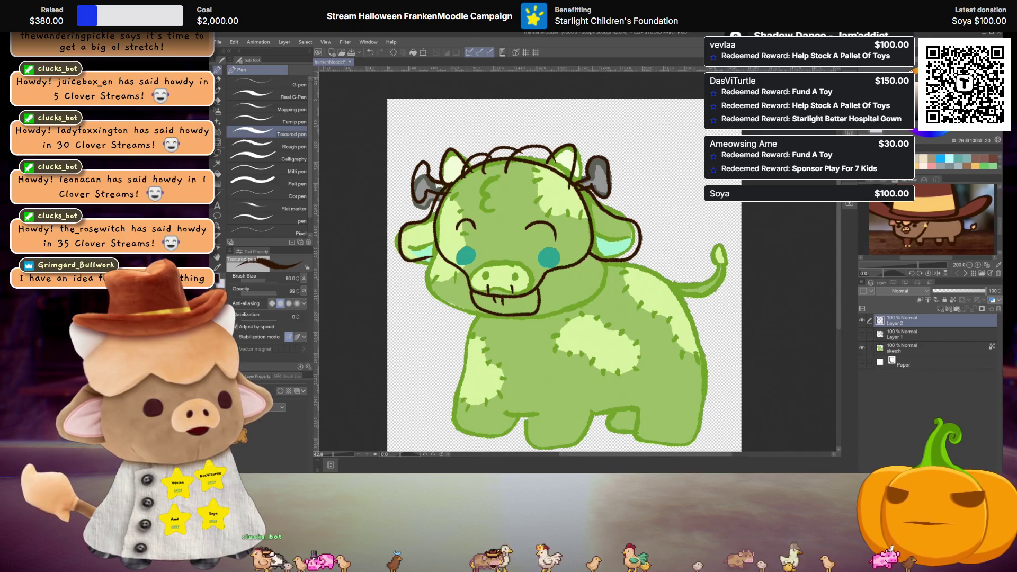
- Try a hair strand curving from the cheek up the face, then undo it
drag(555, 294, 606, 265)
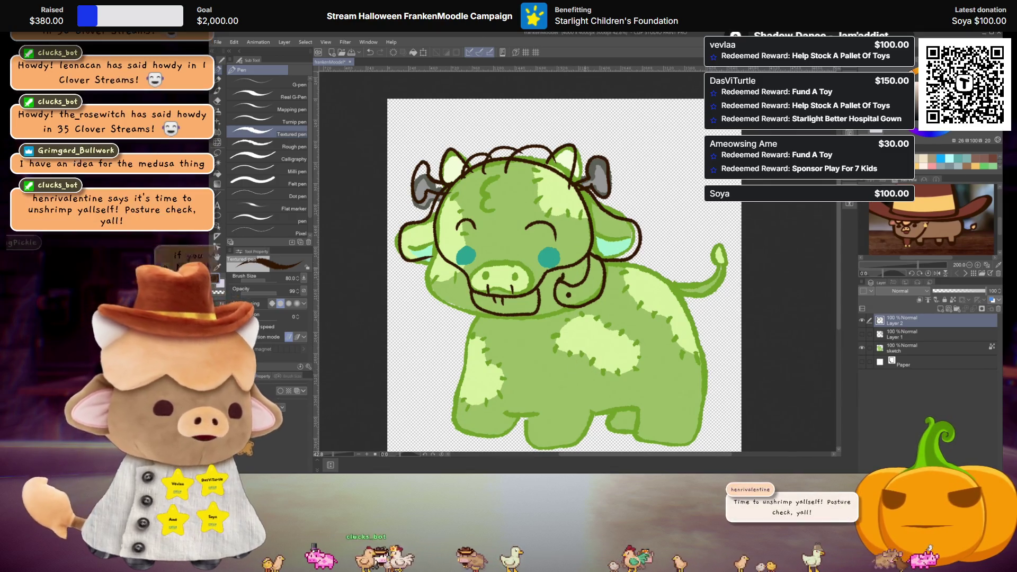
key(ctrl+z)
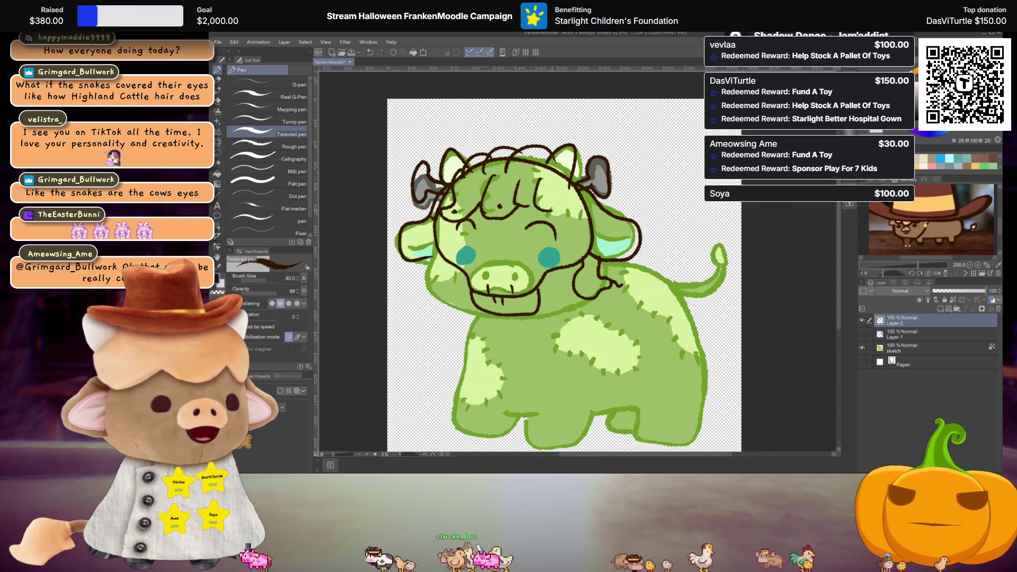
- Try a left cheek strand, then undo it along with the right-side strand
mouse_move(433, 240)
mouse_down()
mouse_move(407, 286)
mouse_move(454, 303)
mouse_up()
key(ctrl+z)
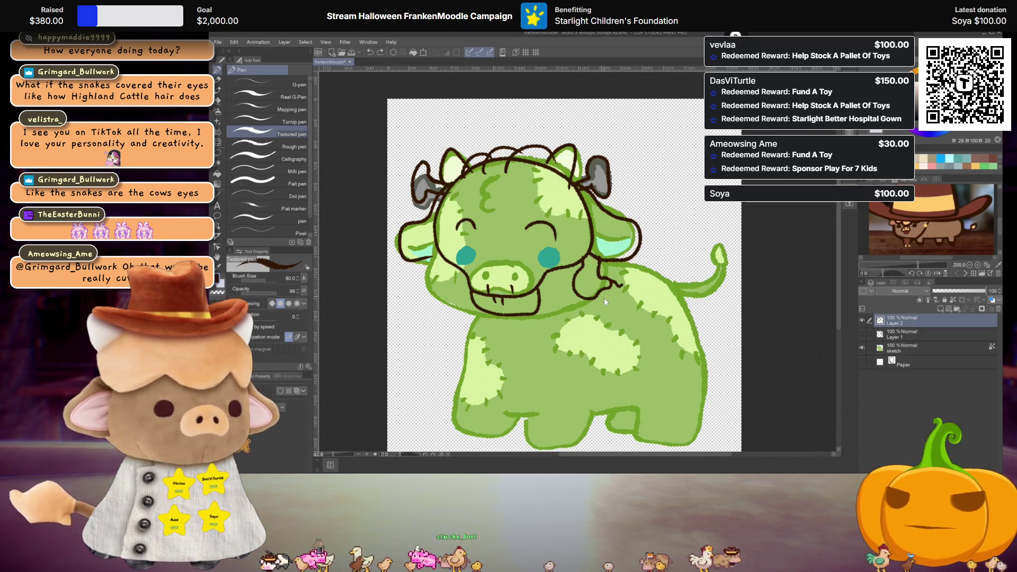
key(ctrl+z)
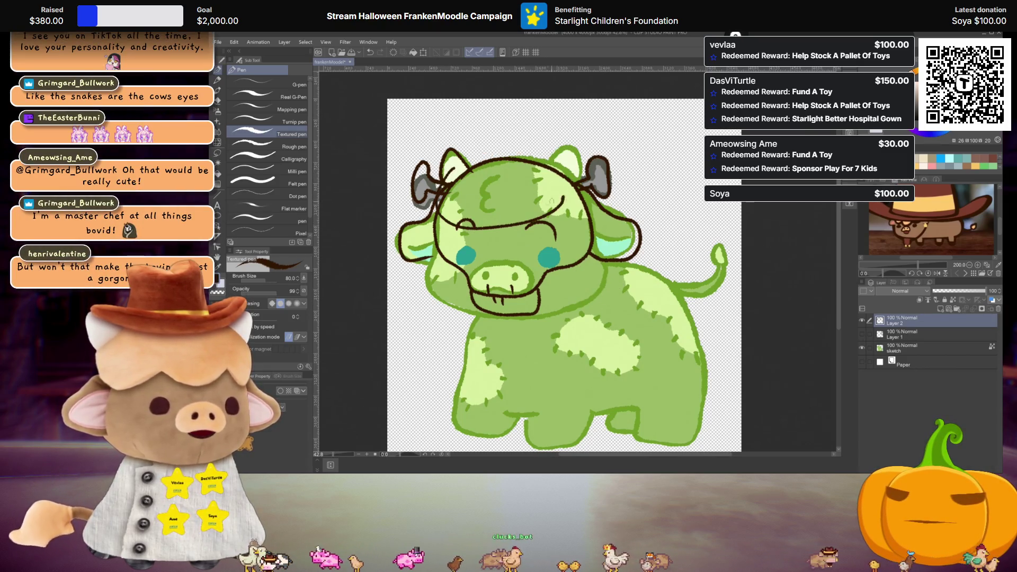
- Draw a fringe across the forehead, a curl on top, and a strand down the left cheek
drag(444, 222, 580, 212)
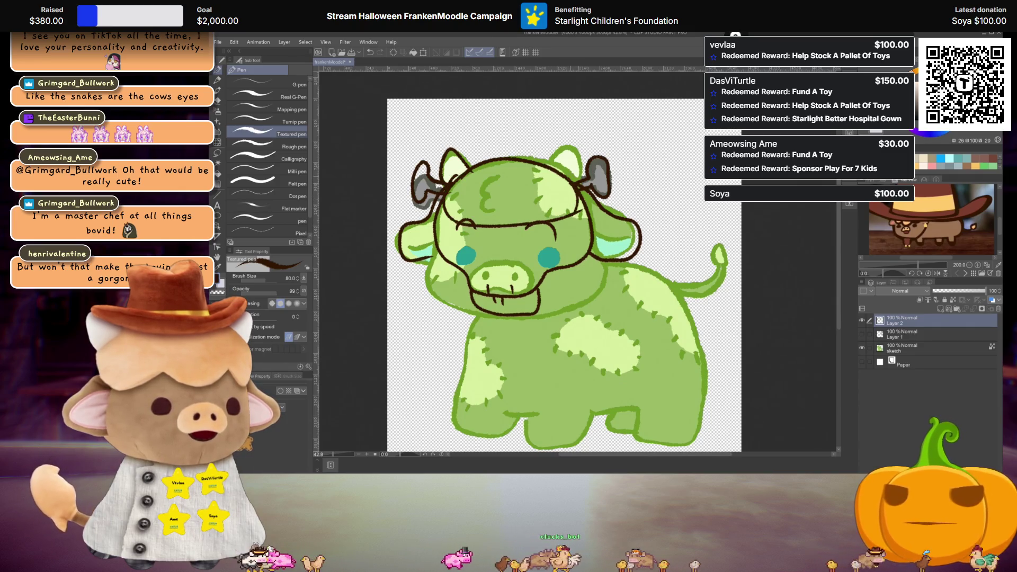
mouse_move(456, 161)
mouse_down()
mouse_move(496, 150)
mouse_move(566, 155)
mouse_up()
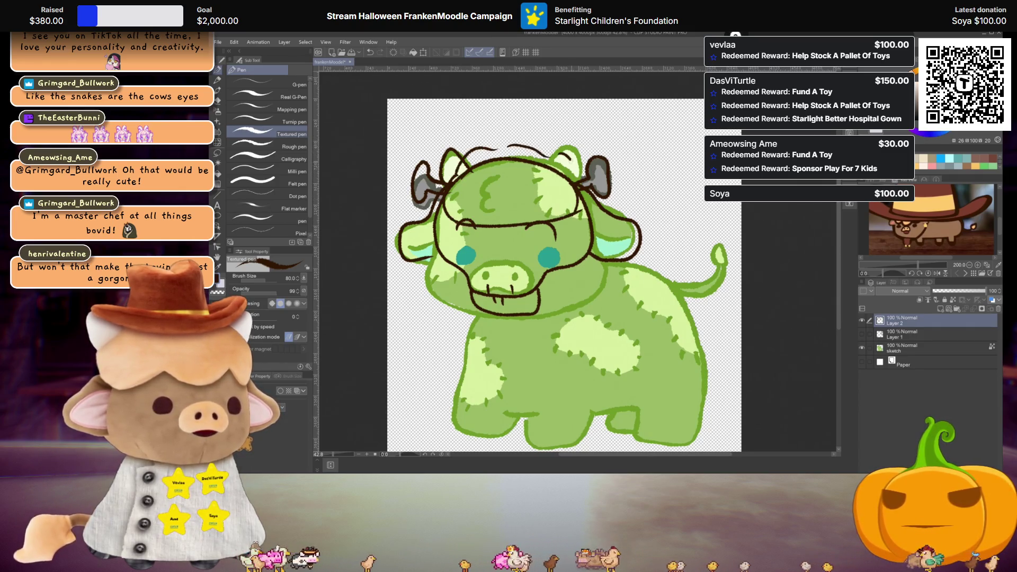
drag(423, 272, 453, 313)
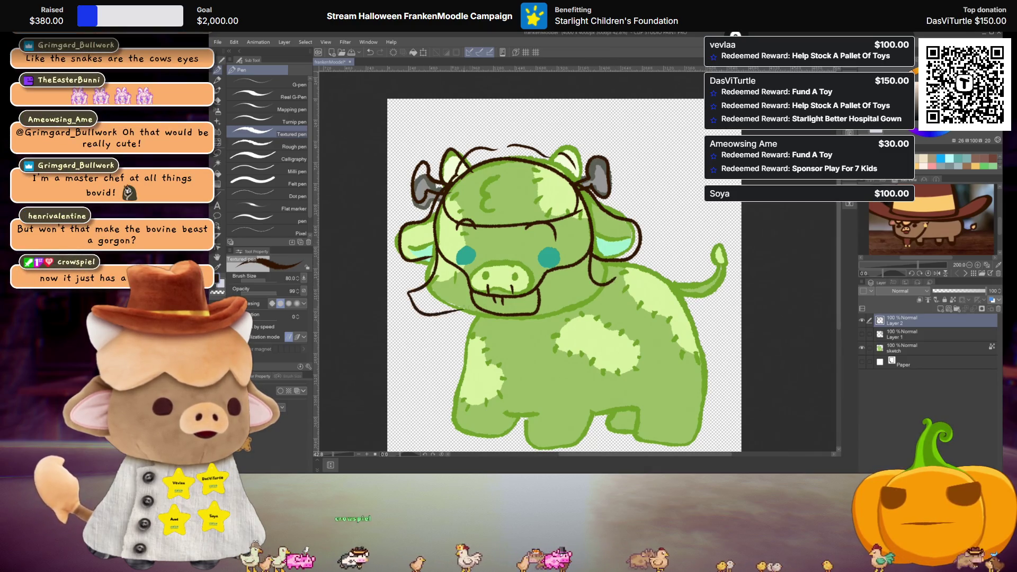
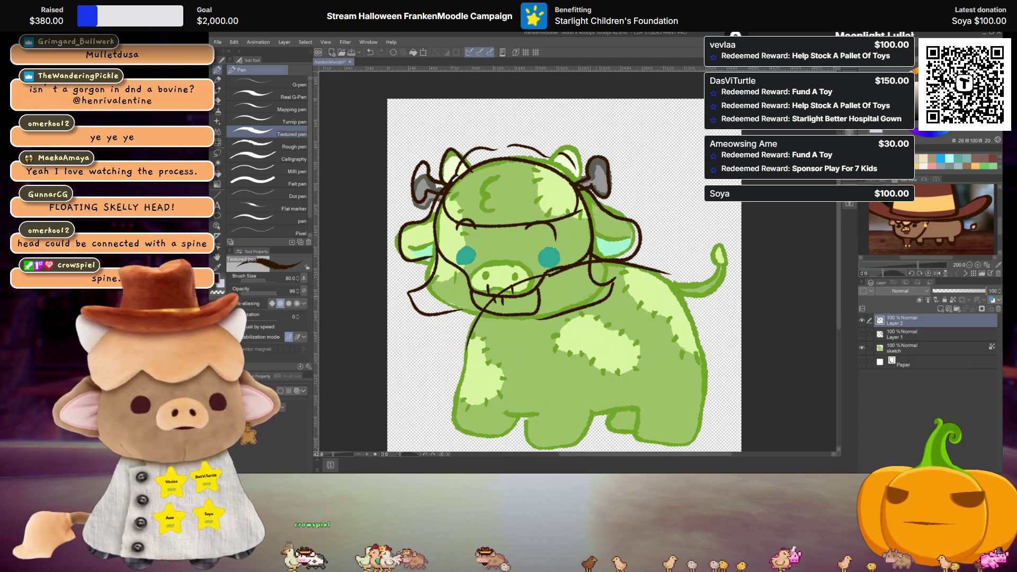
- Sketch a large cloak outline around the cow's body and make Layer 1's numbered costume-ideas list visible
drag(457, 314, 594, 400)
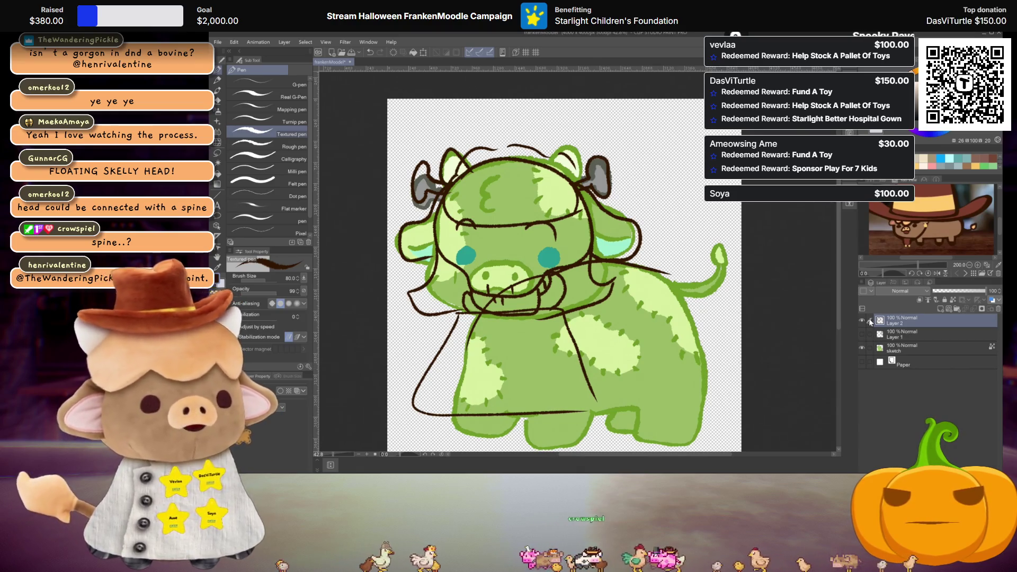
click(862, 335)
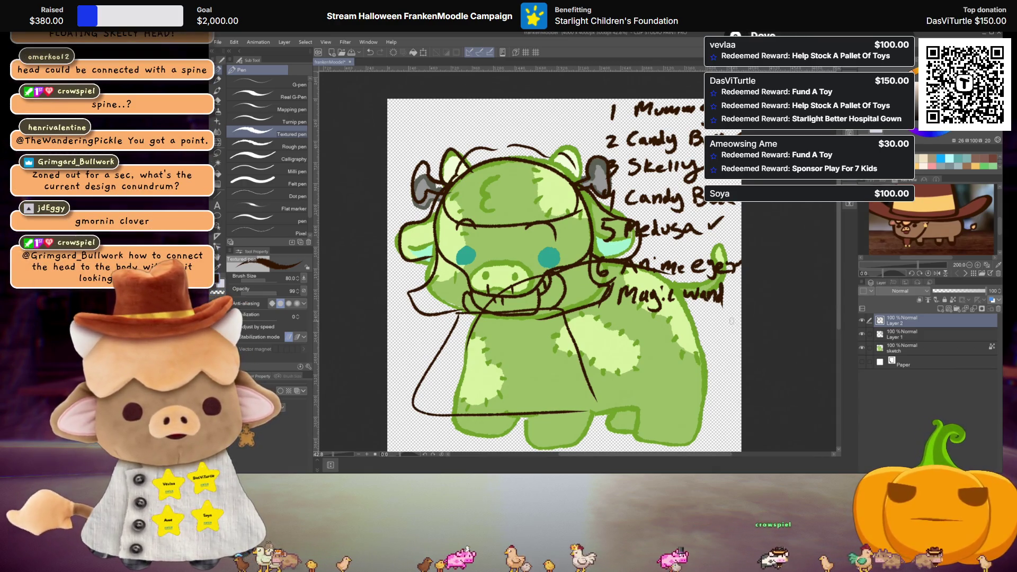
- Keep the rough sketch layer visible and hide the numbered ideas list
click(863, 320)
click(862, 320)
click(862, 334)
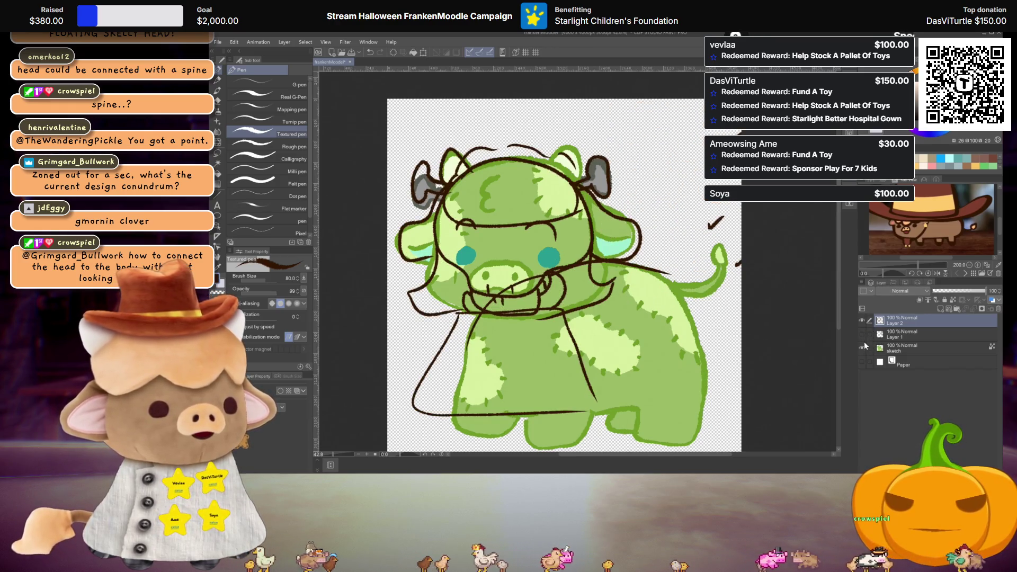
- Sketch bandage wraps on the left strand and around the tail, undoing one bad tail stroke
mouse_move(406, 319)
mouse_down()
mouse_move(407, 340)
mouse_move(414, 333)
mouse_up()
drag(403, 290, 422, 313)
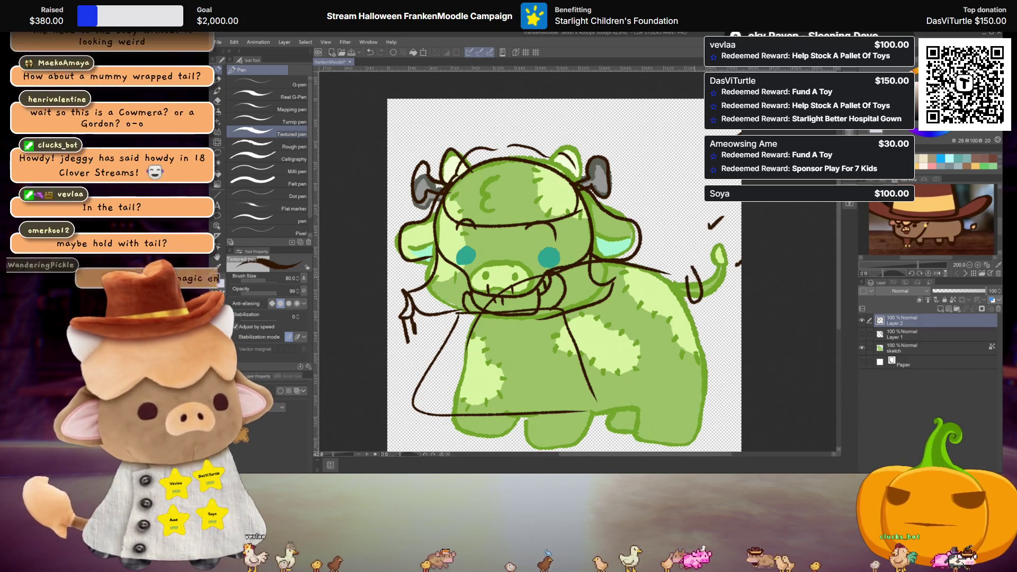
key(ctrl+z)
drag(689, 279, 714, 288)
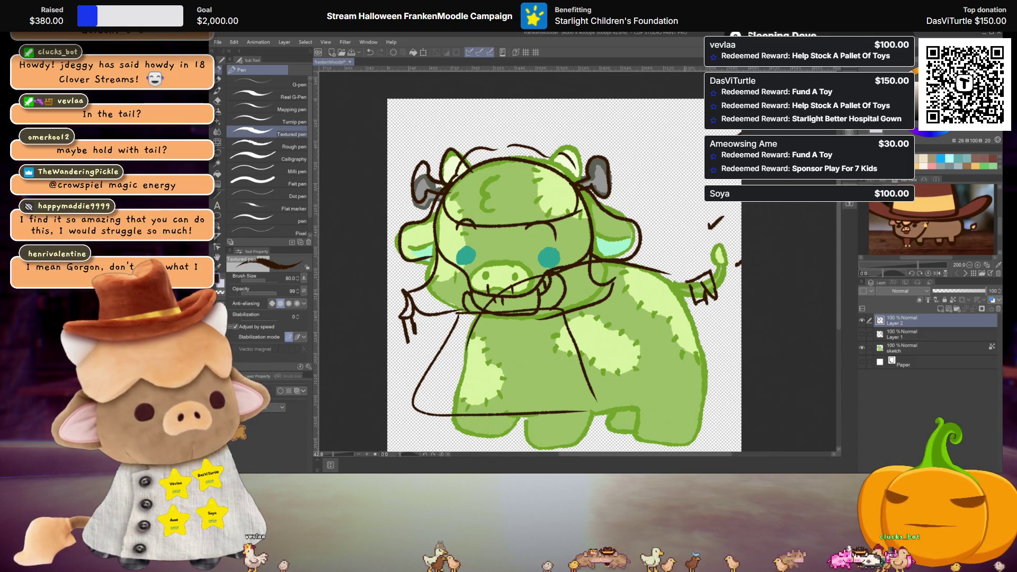
drag(681, 275, 689, 297)
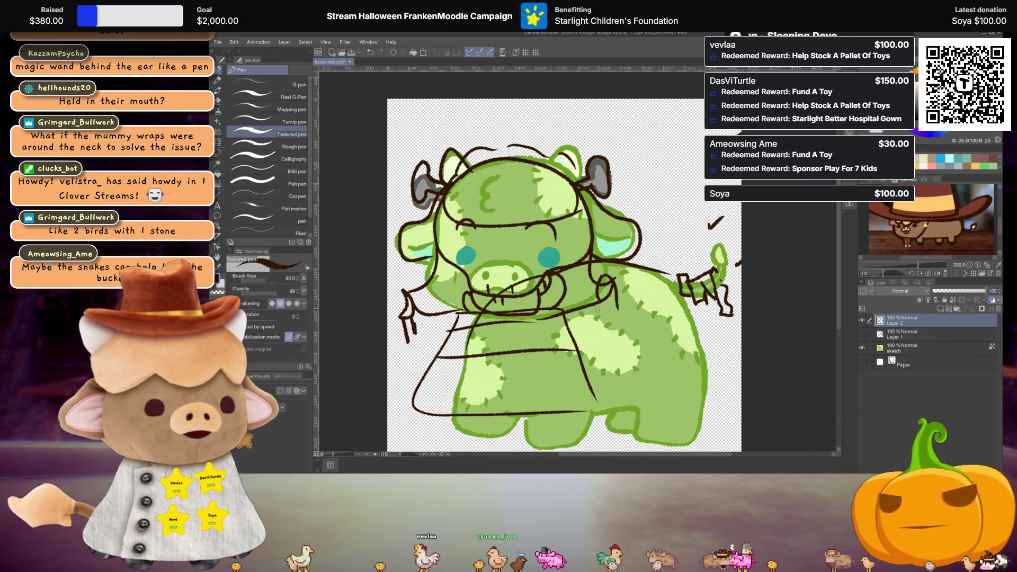
drag(609, 314, 611, 339)
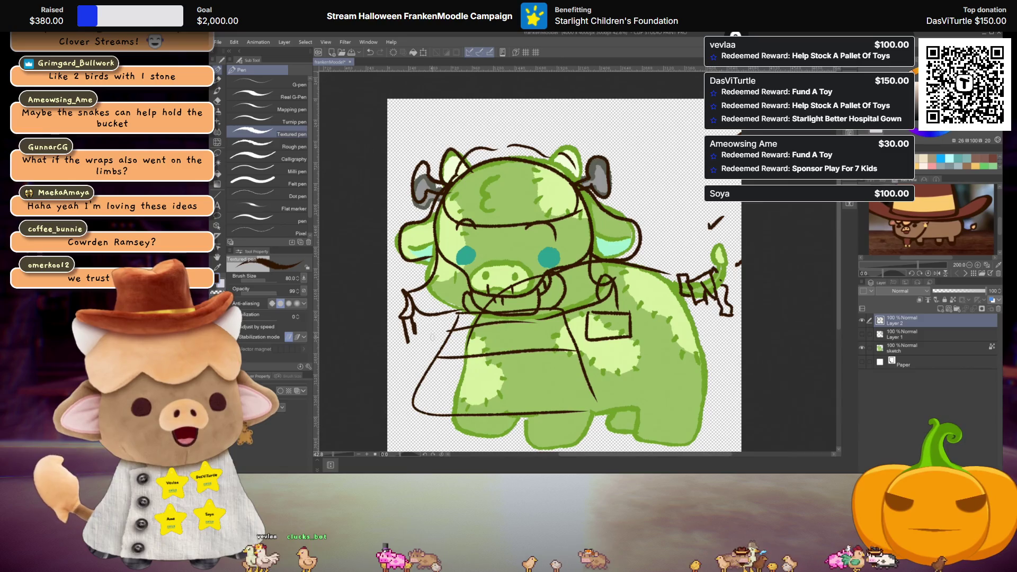
key(ctrl+z)
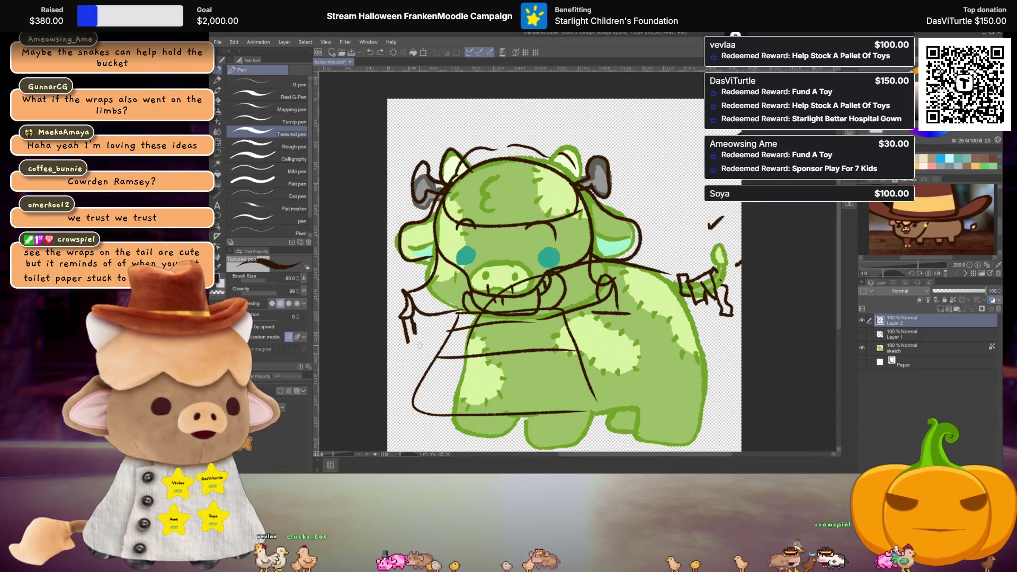
key(ctrl+z)
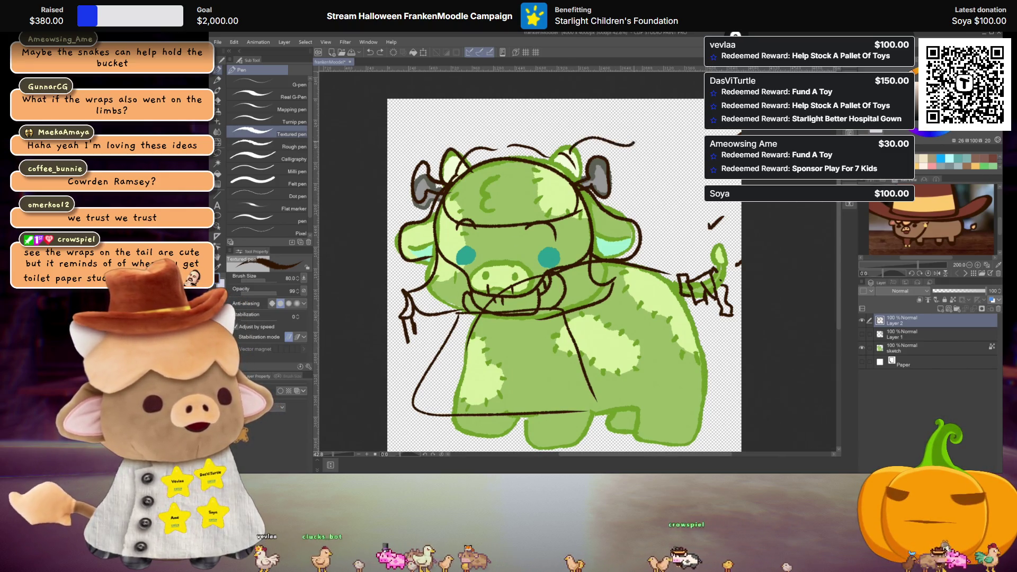
drag(633, 144, 659, 154)
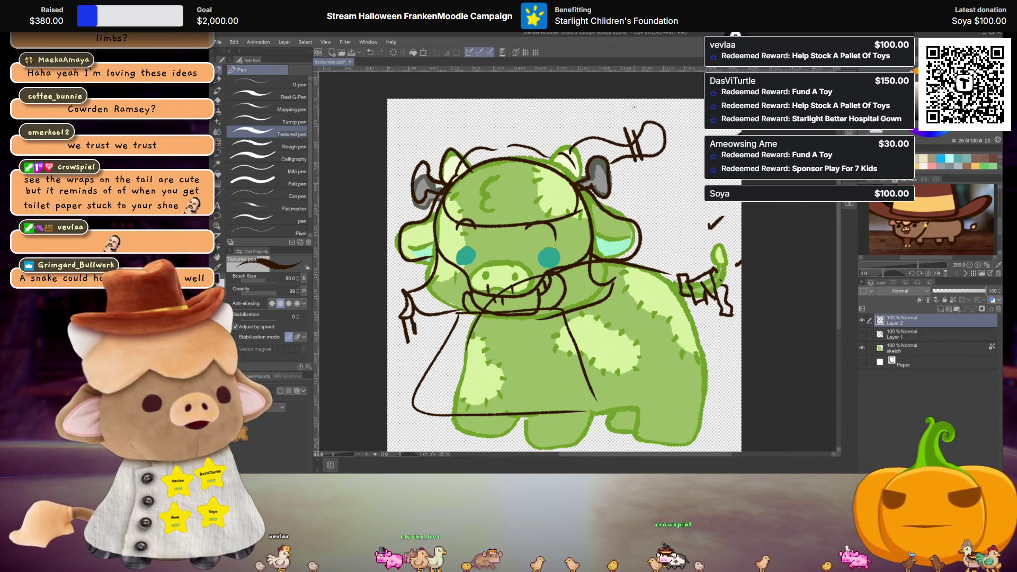
drag(635, 109, 631, 127)
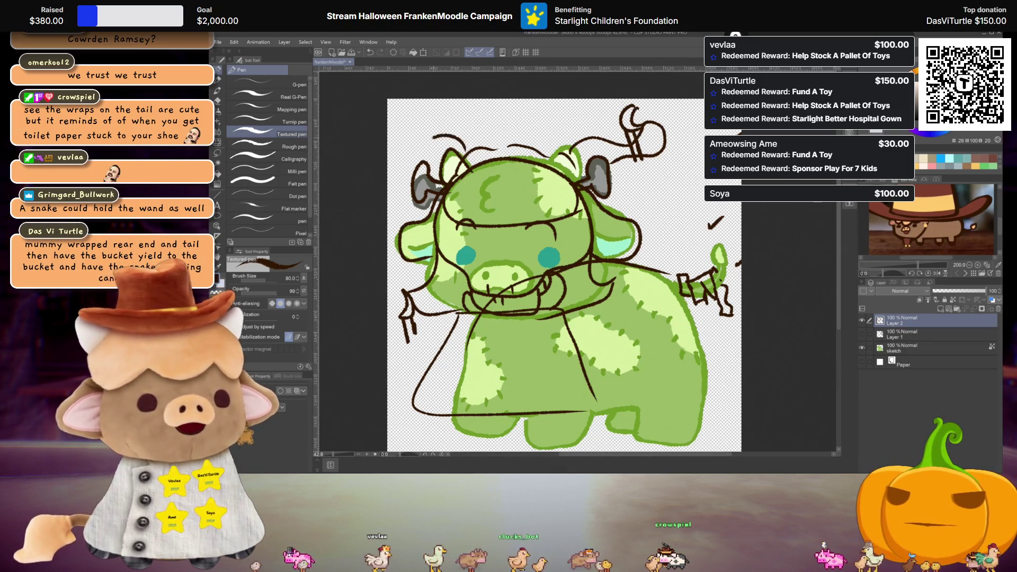
drag(456, 151, 411, 128)
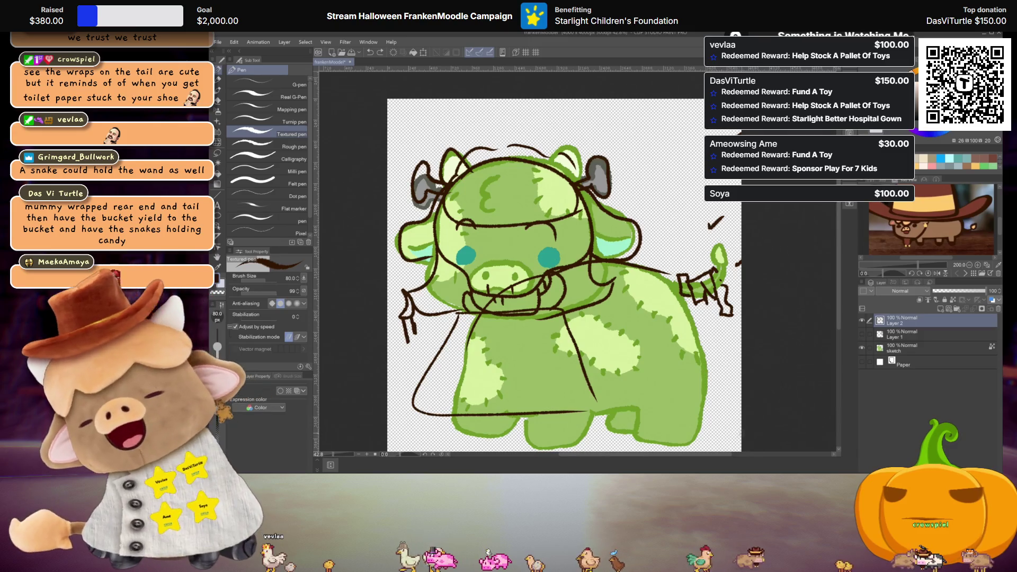
mouse_move(709, 375)
mouse_down()
mouse_move(627, 413)
mouse_move(700, 416)
mouse_up()
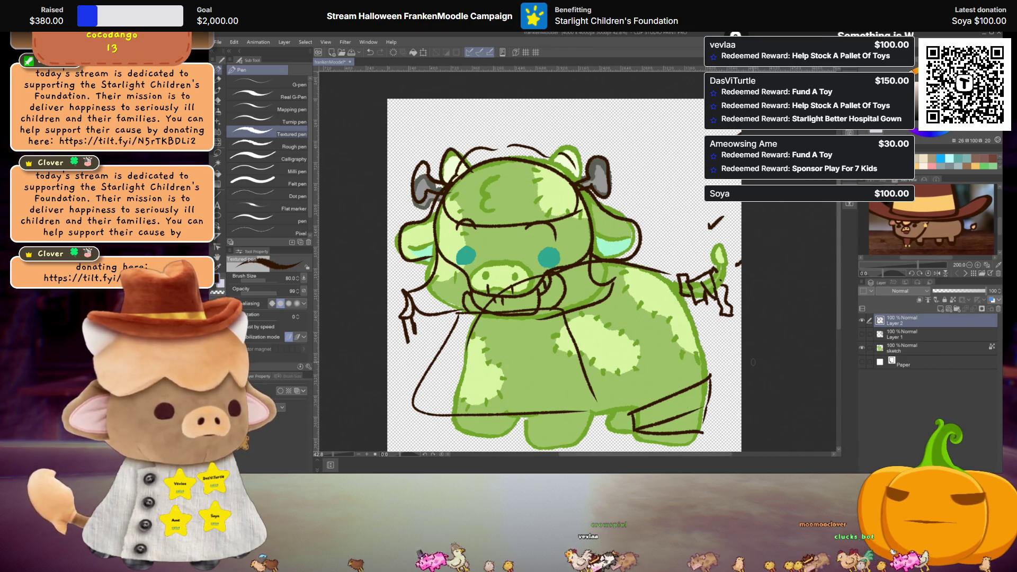
key(ctrl+z)
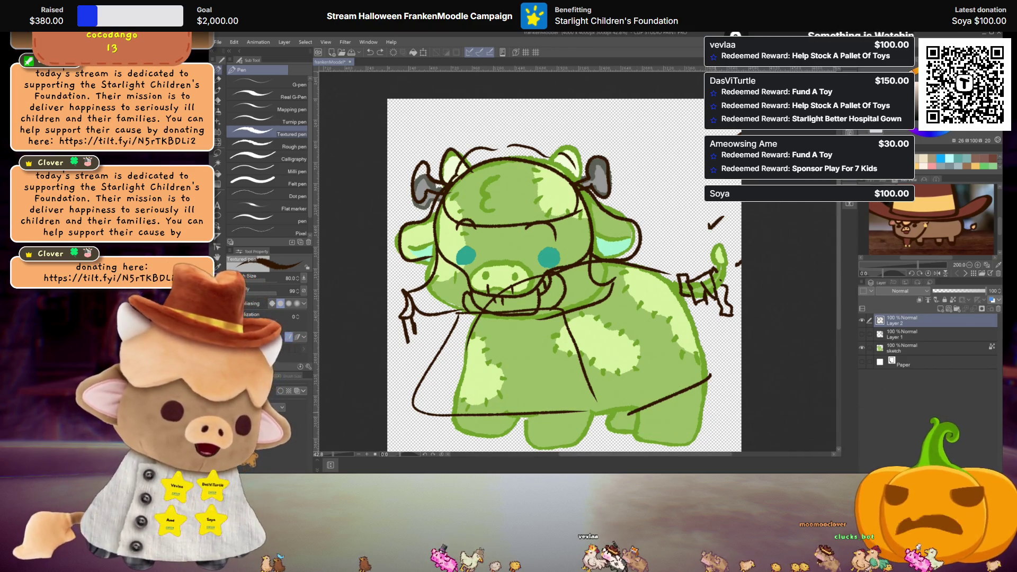
key(ctrl+z)
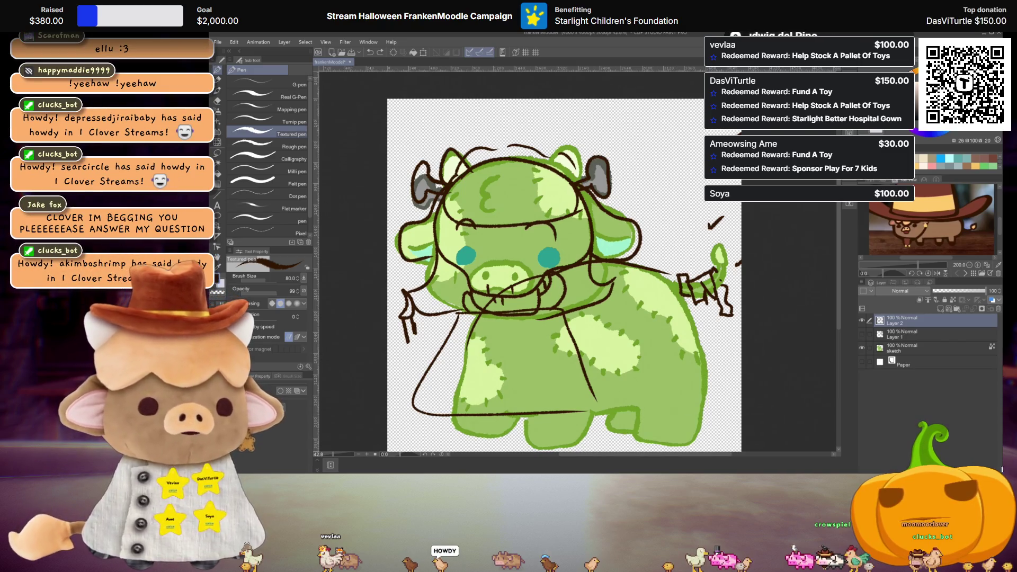
click(862, 320)
click(862, 334)
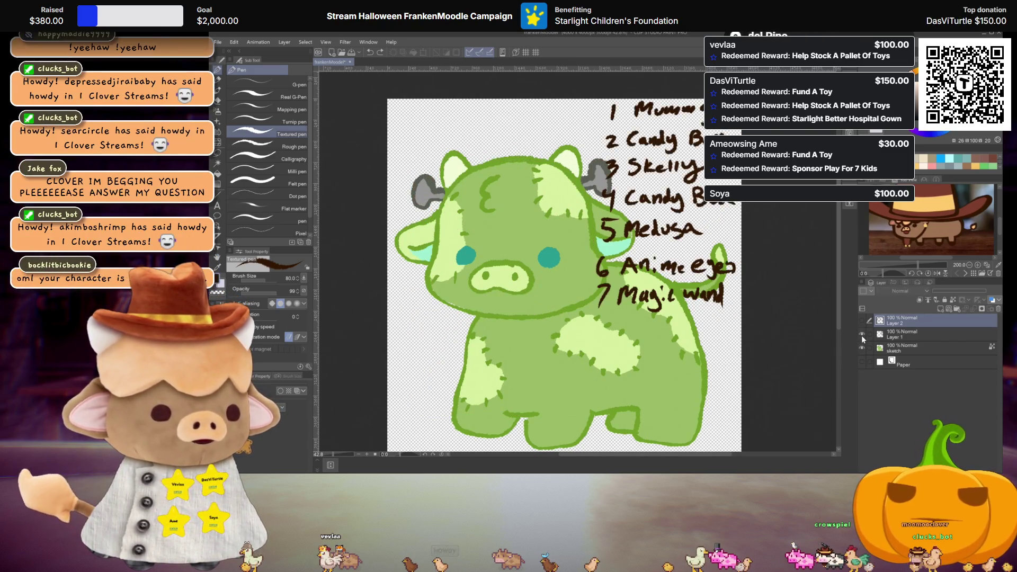
click(861, 334)
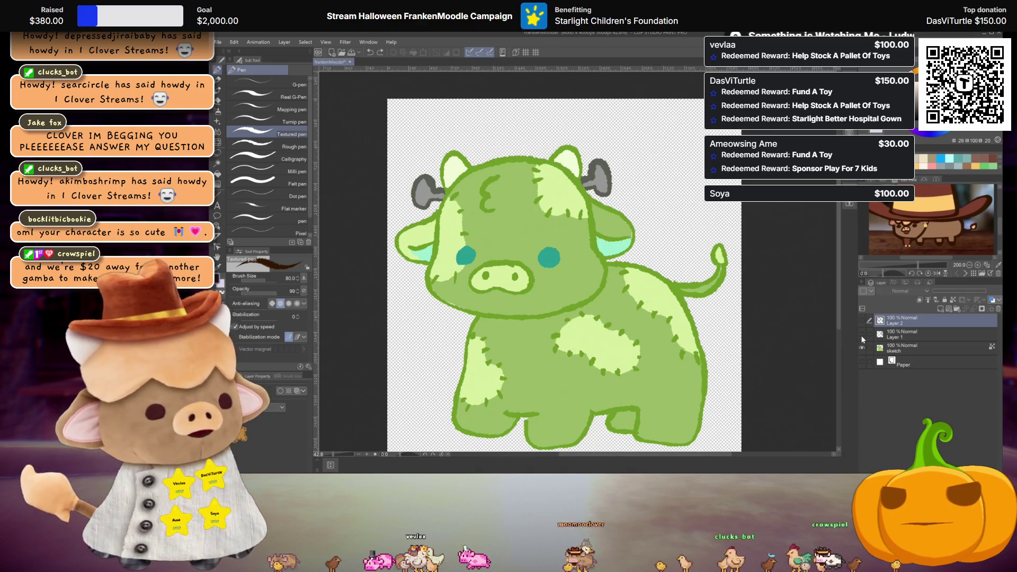
click(862, 336)
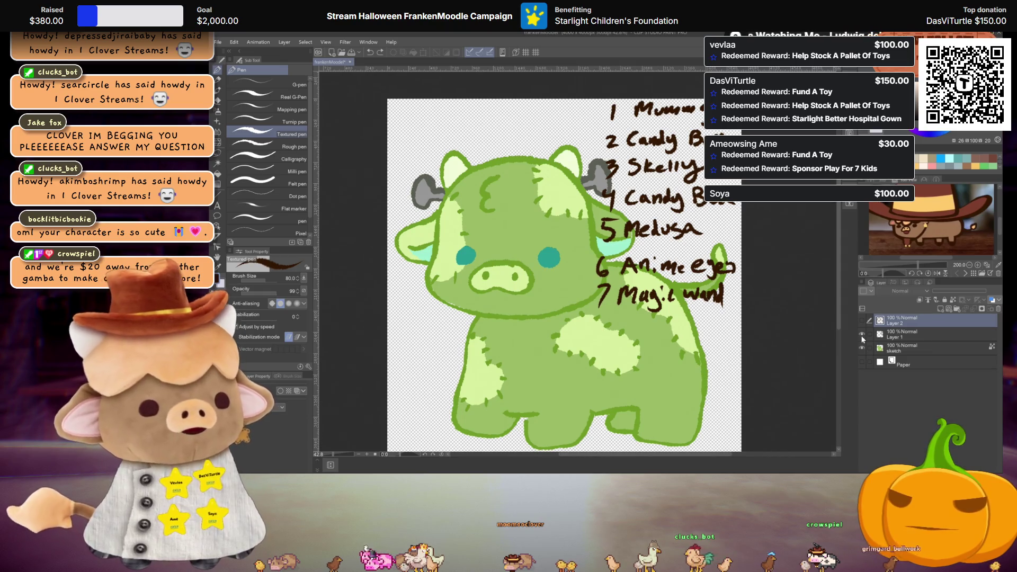
click(861, 336)
click(861, 321)
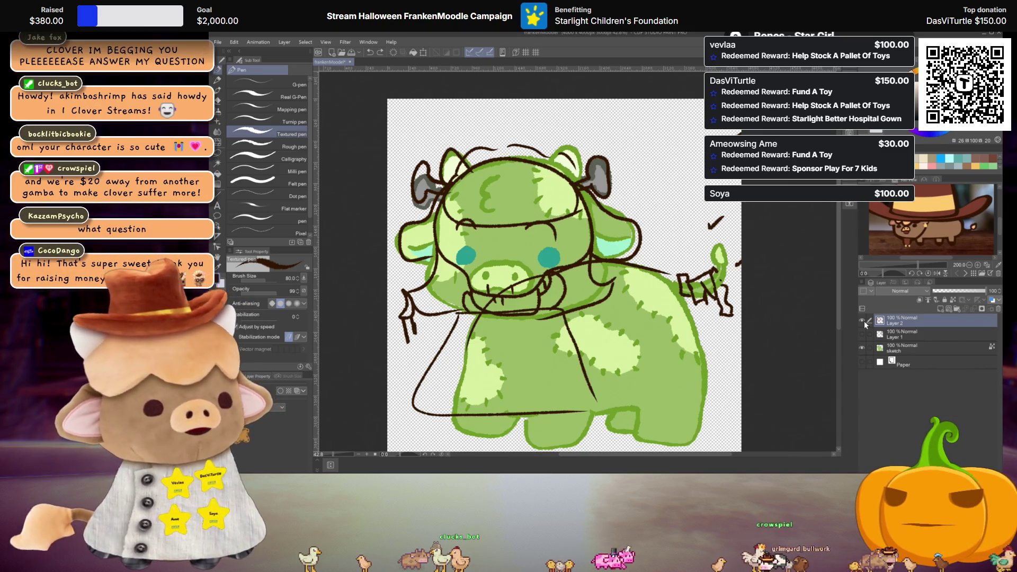
- Check the ideas list, hide it again, and undo the hatch strokes inside the triangle mark
click(864, 333)
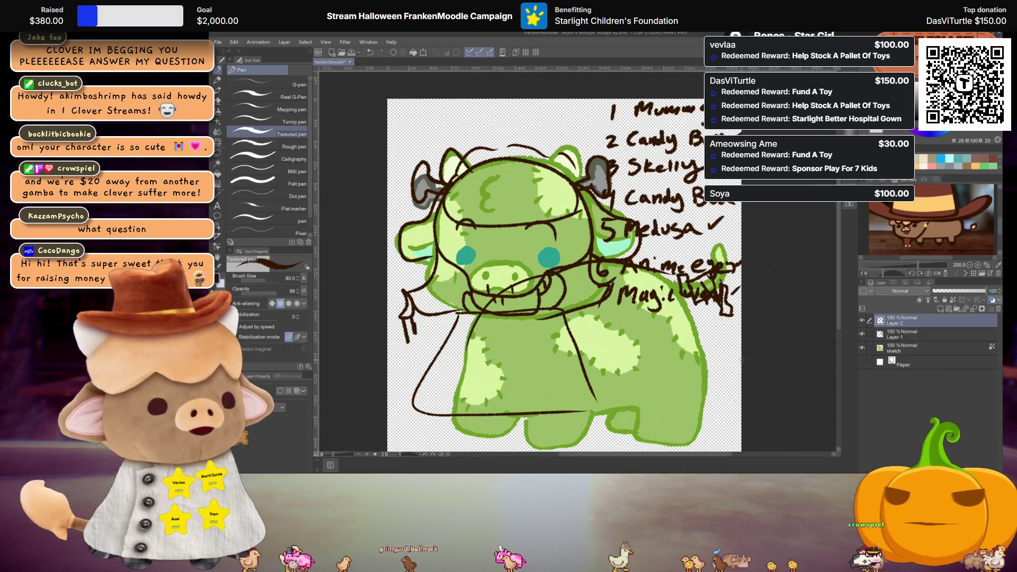
click(862, 320)
click(863, 320)
click(862, 335)
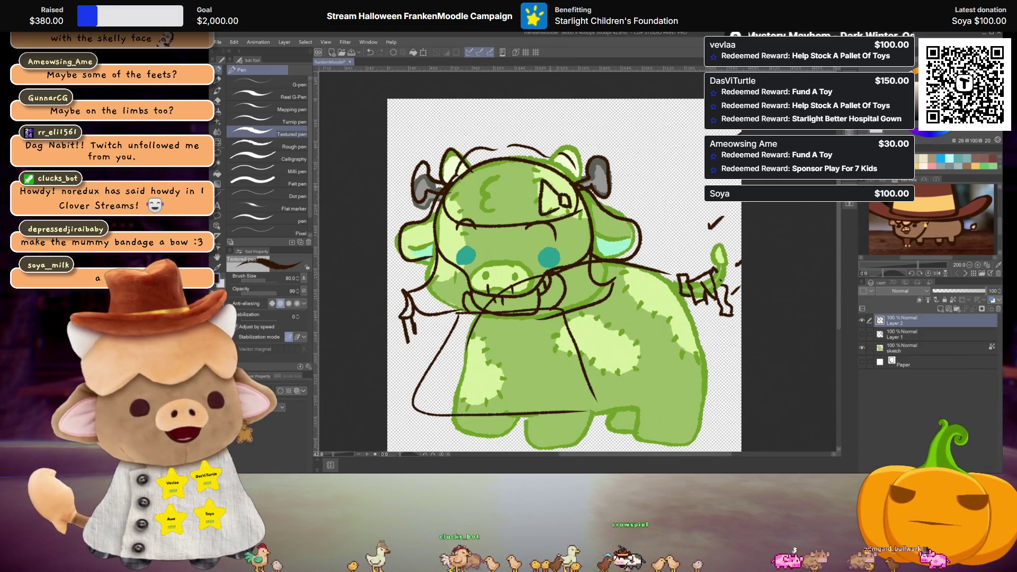
key(ctrl+z)
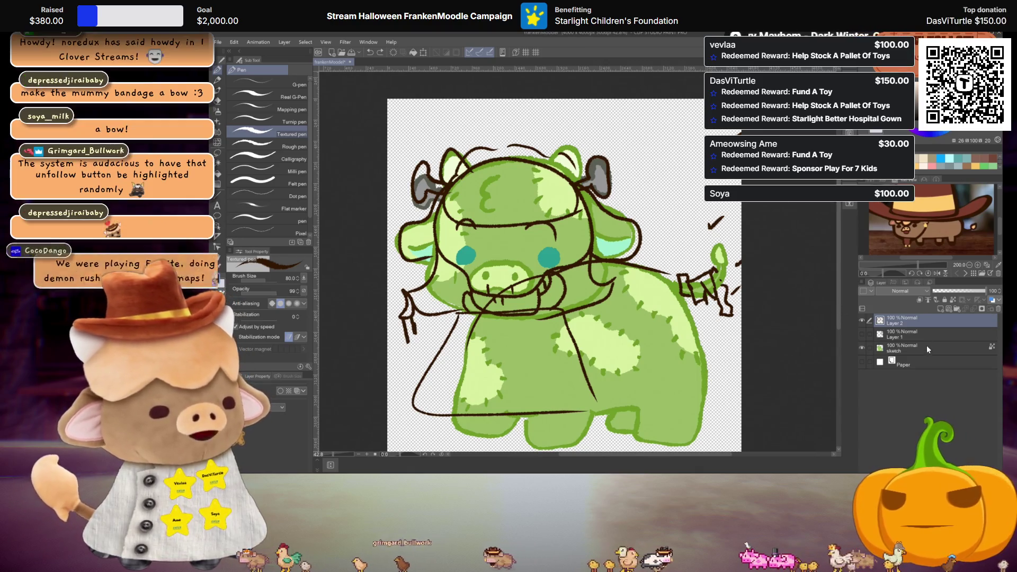
- Lower the green sketch layer's opacity to about 50%
click(906, 348)
drag(969, 291, 959, 291)
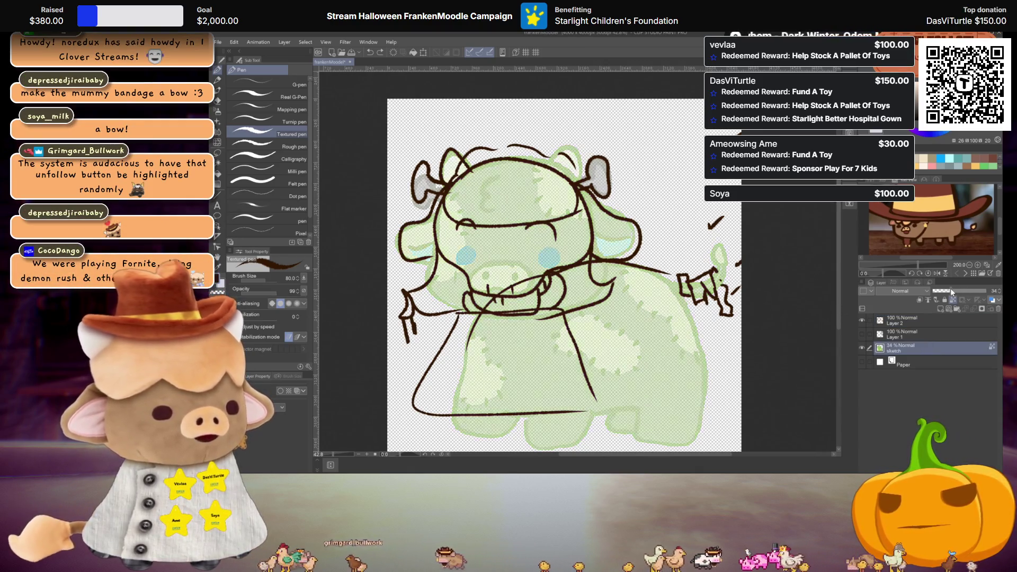
click(928, 320)
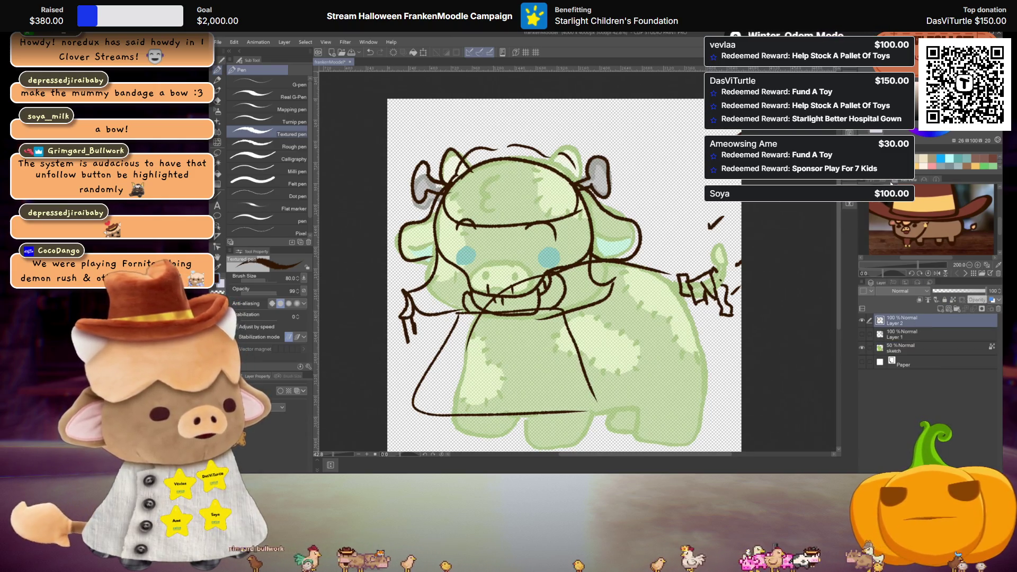
click(900, 348)
key(ctrl+z)
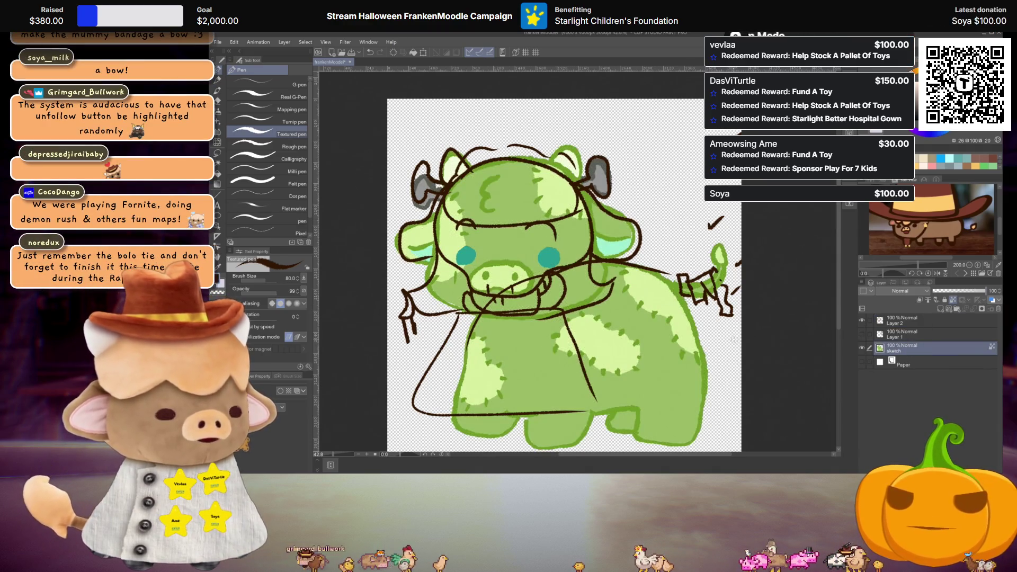
key(i)
key(p)
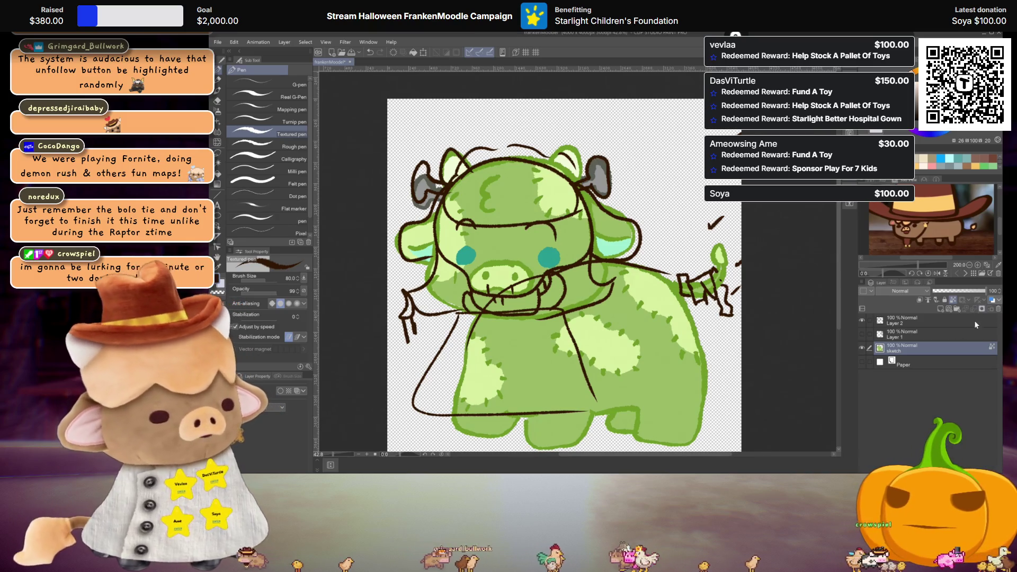
click(971, 291)
drag(971, 293, 963, 294)
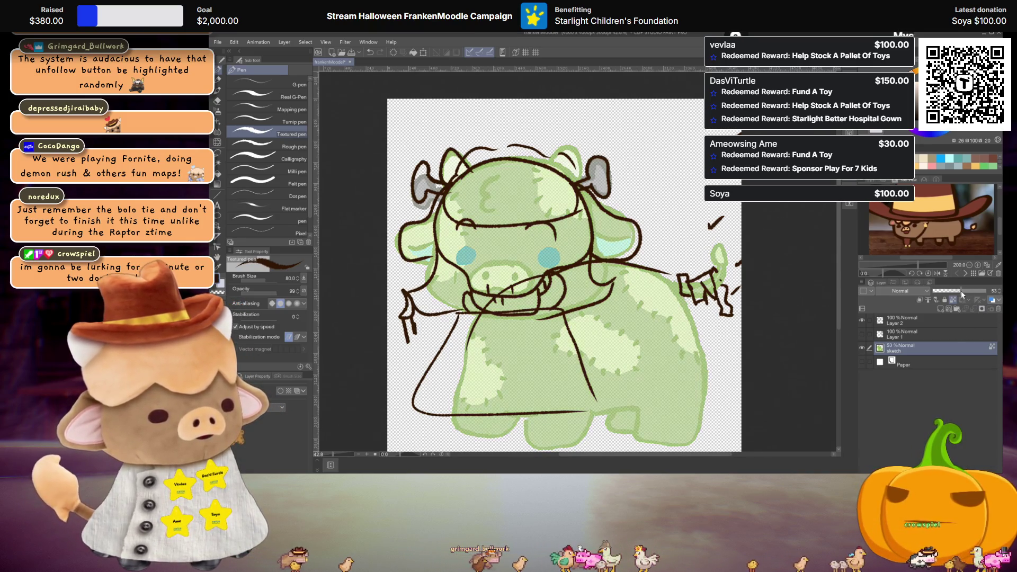
- Pick a light tan colour and add a new blank layer above Layer 2
click(895, 95)
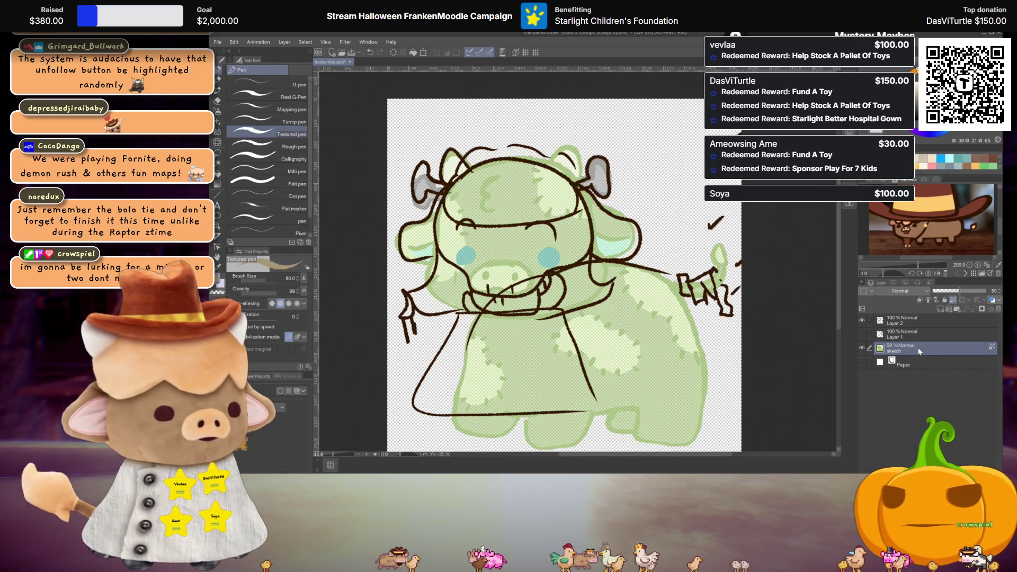
click(924, 320)
click(949, 291)
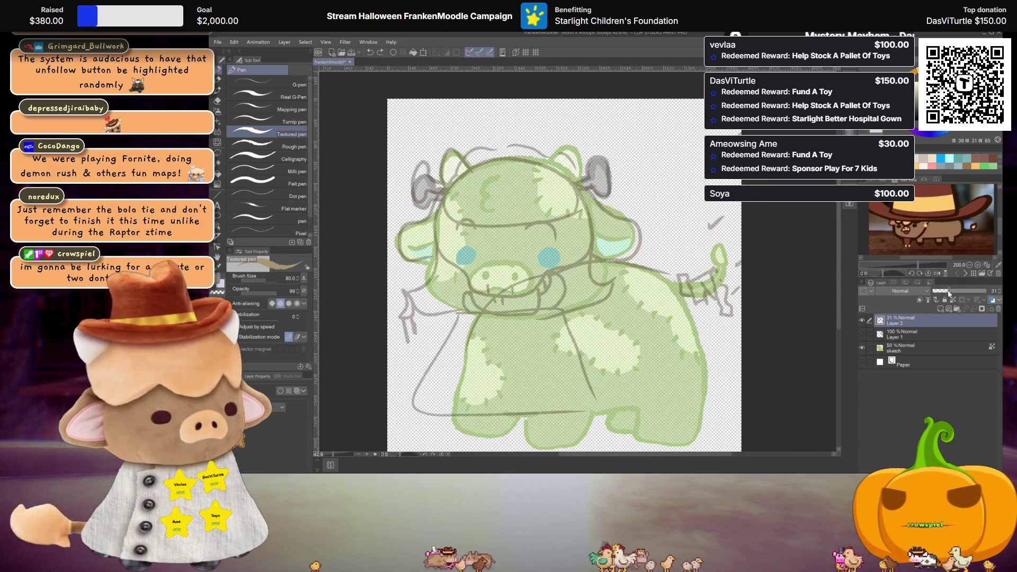
key(ctrl+z)
key(ctrl+shift+n)
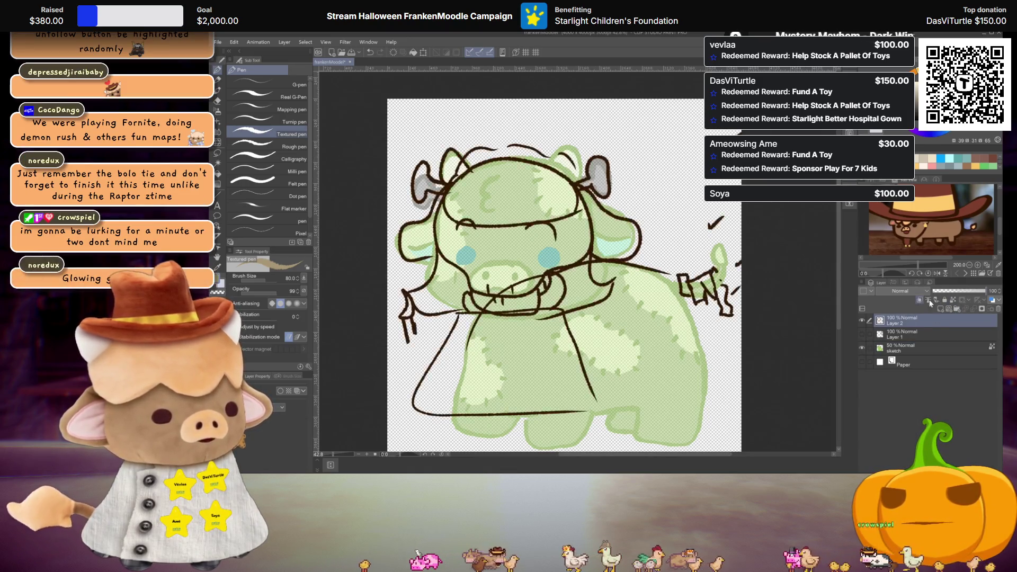
- Fade Layer 2's line art to 48% opacity and sketch a light tan stroke over the head
drag(582, 103, 635, 304)
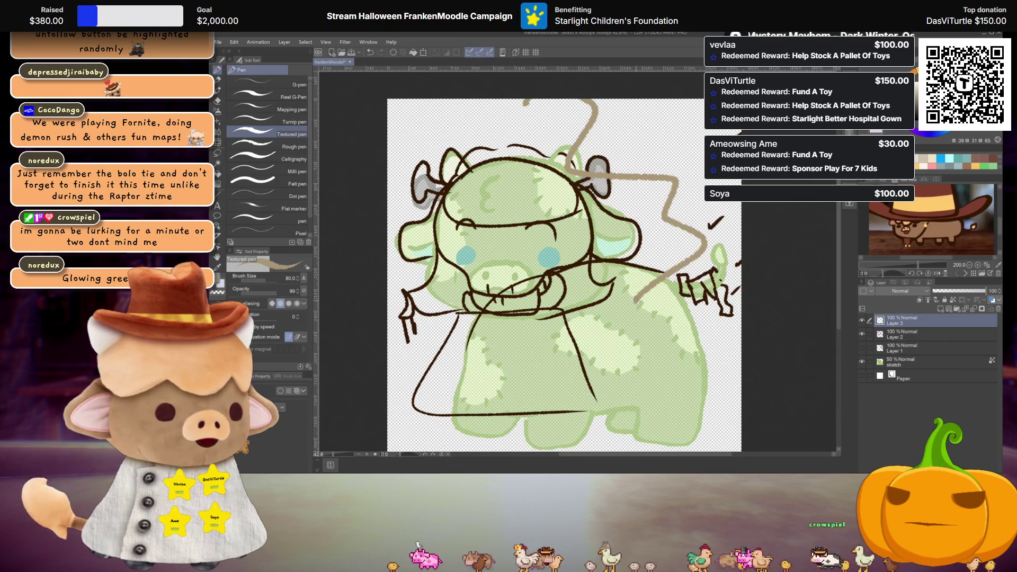
key(ctrl+z)
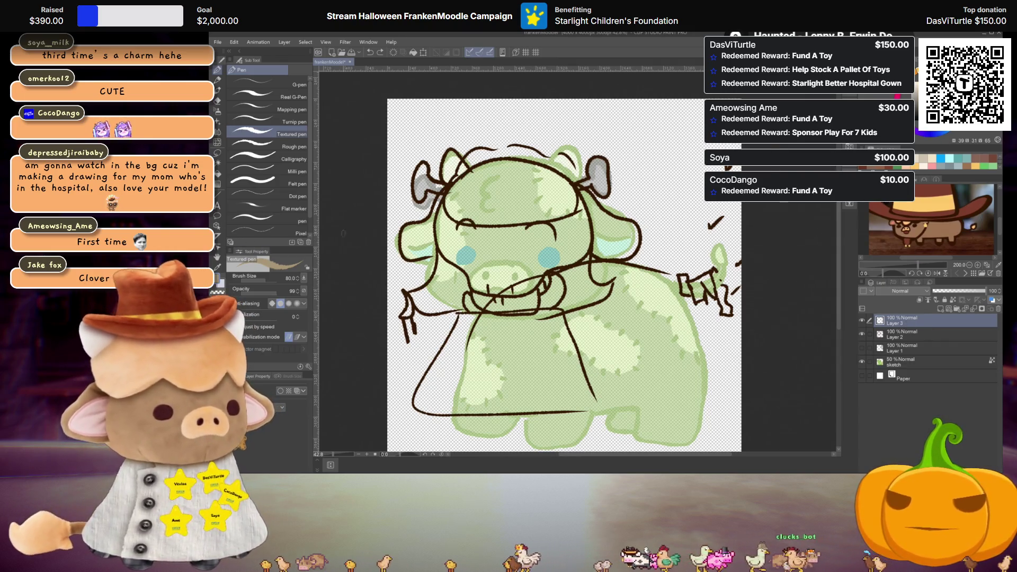
scroll(342, 265, up, 3)
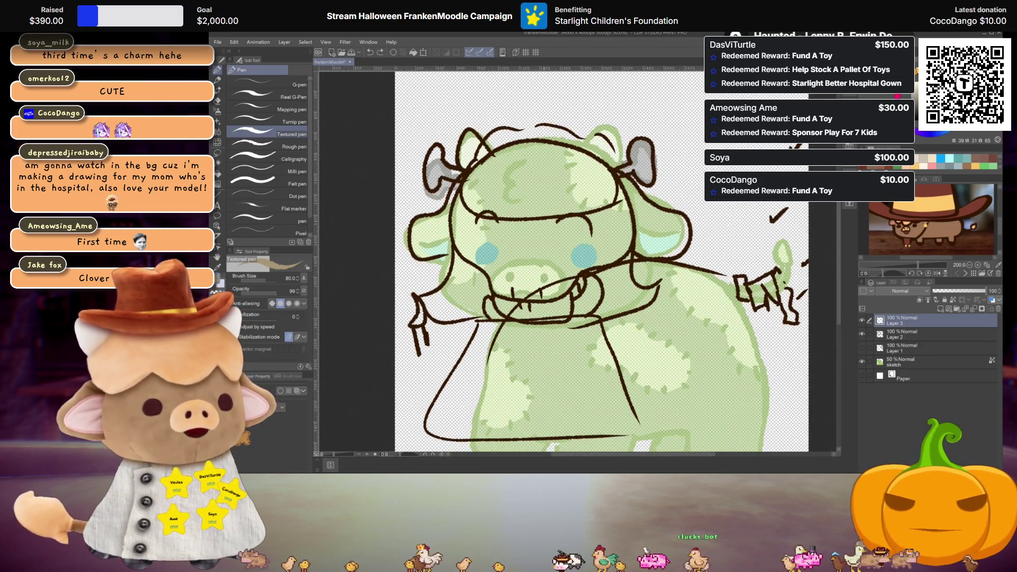
click(911, 340)
drag(968, 290, 958, 290)
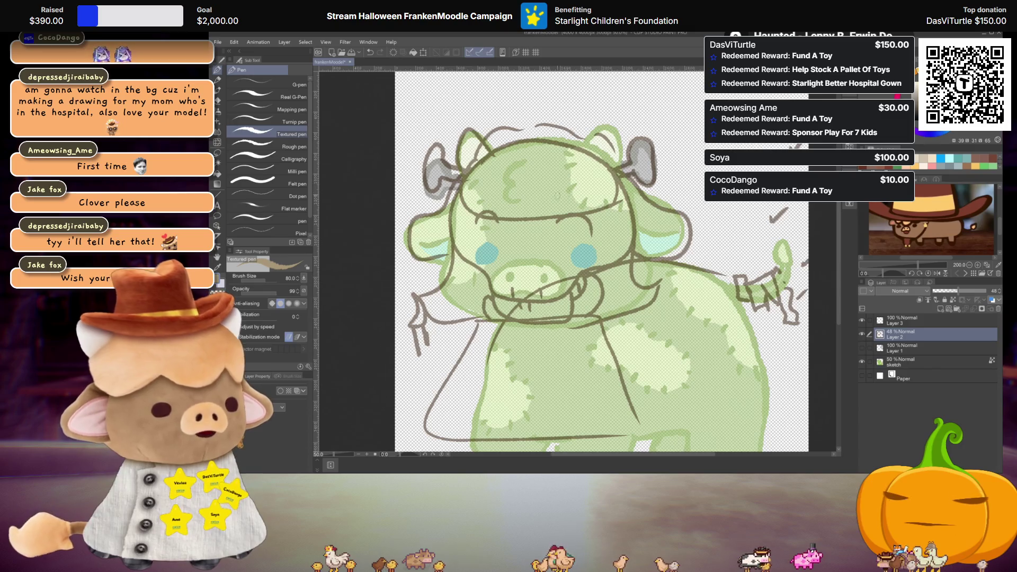
drag(617, 178, 725, 252)
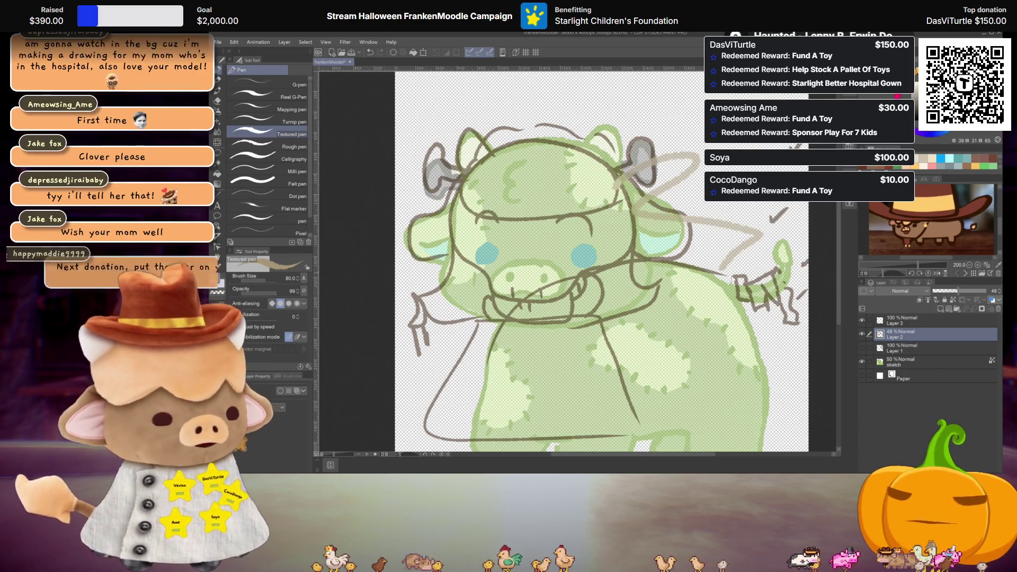
- Fade the green sketch layer to 33% and return to Layer 3, undoing the stray head strokes
key(ctrl+z)
click(938, 321)
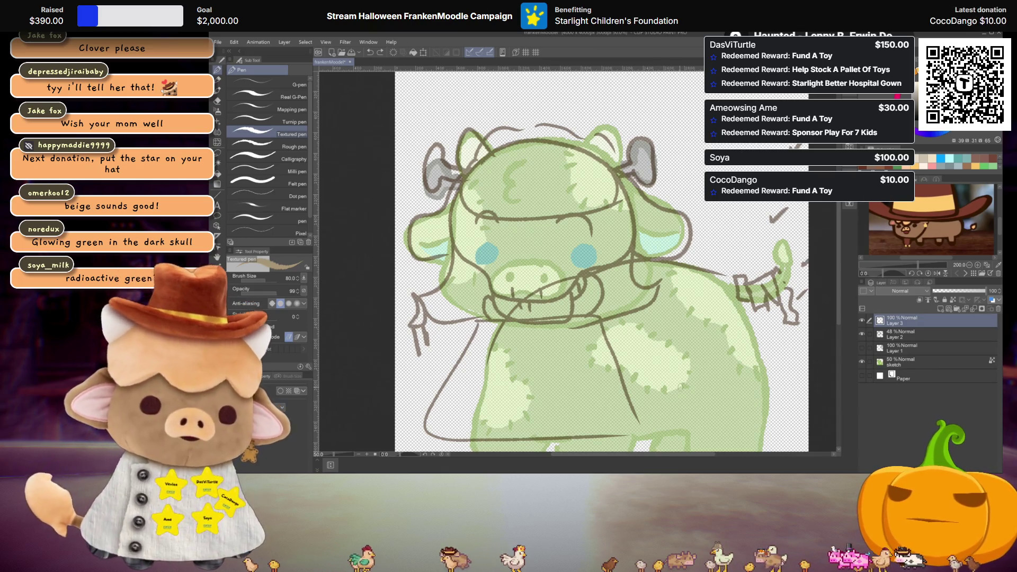
click(911, 362)
mouse_move(965, 293)
mouse_down()
mouse_move(999, 292)
mouse_move(952, 291)
mouse_up()
alt+click(752, 339)
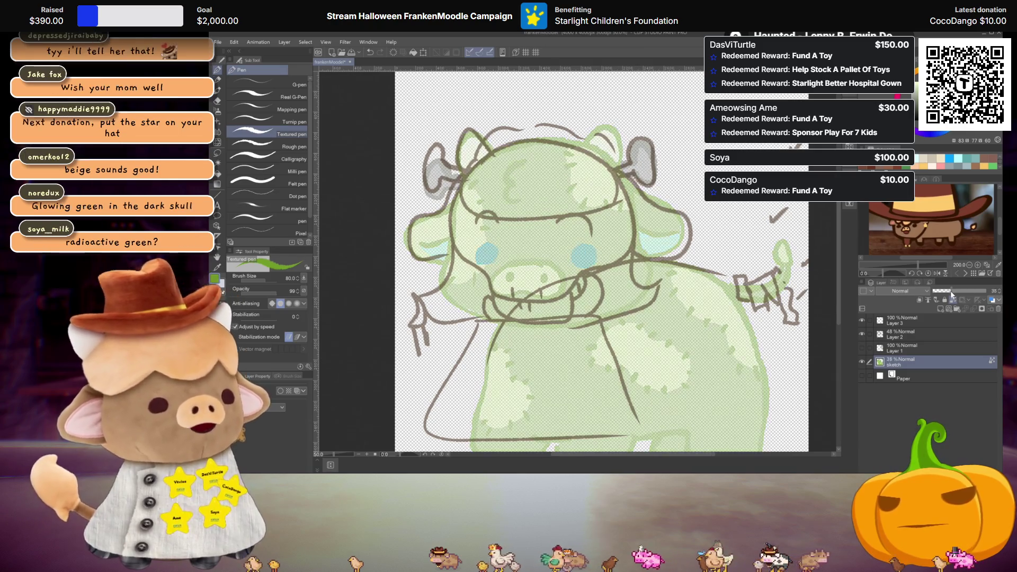
click(920, 319)
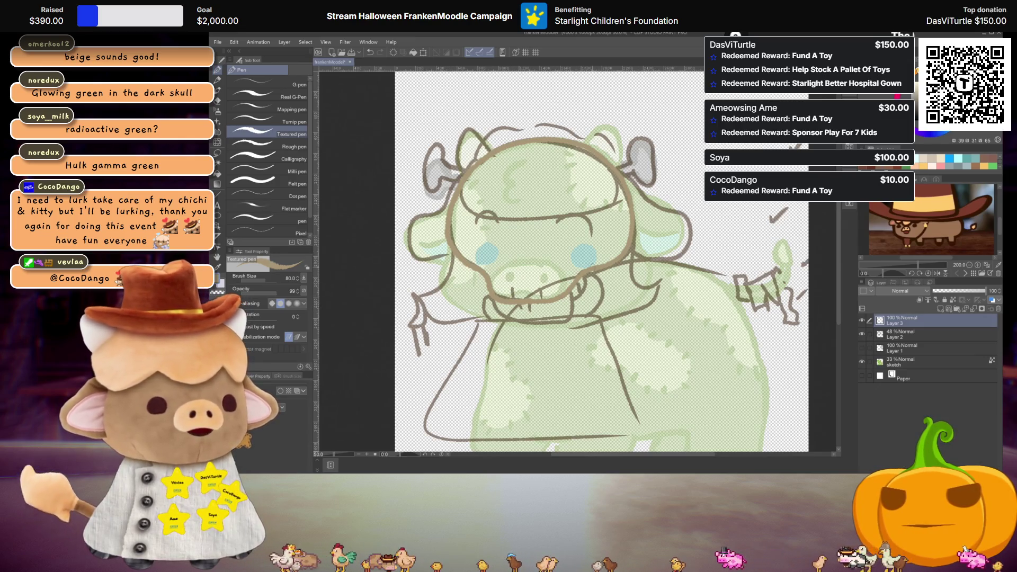
key(ctrl+z)
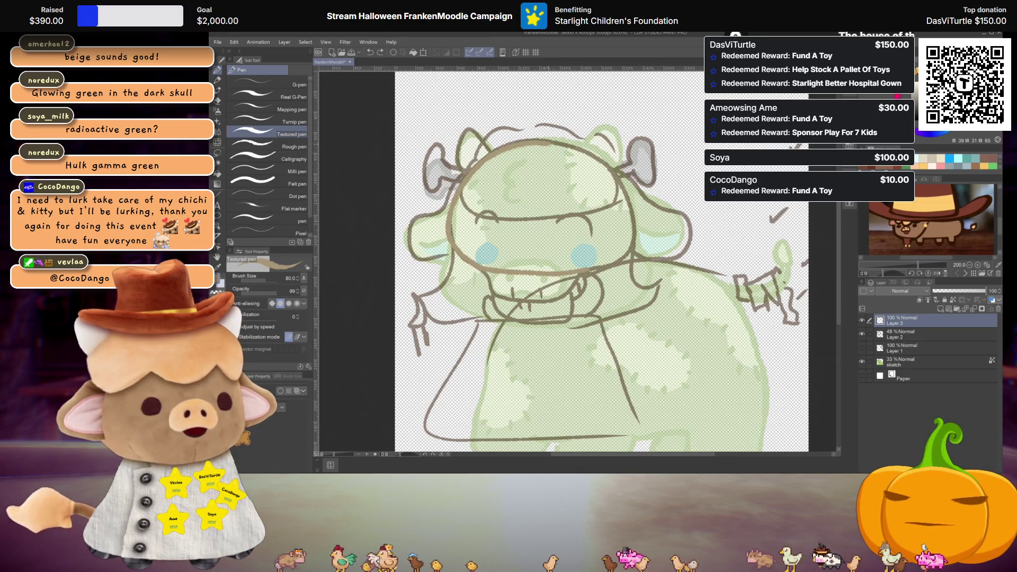
- Undo the head stroke and place a vertical symmetry ruler down the face centre
key(ctrl+z)
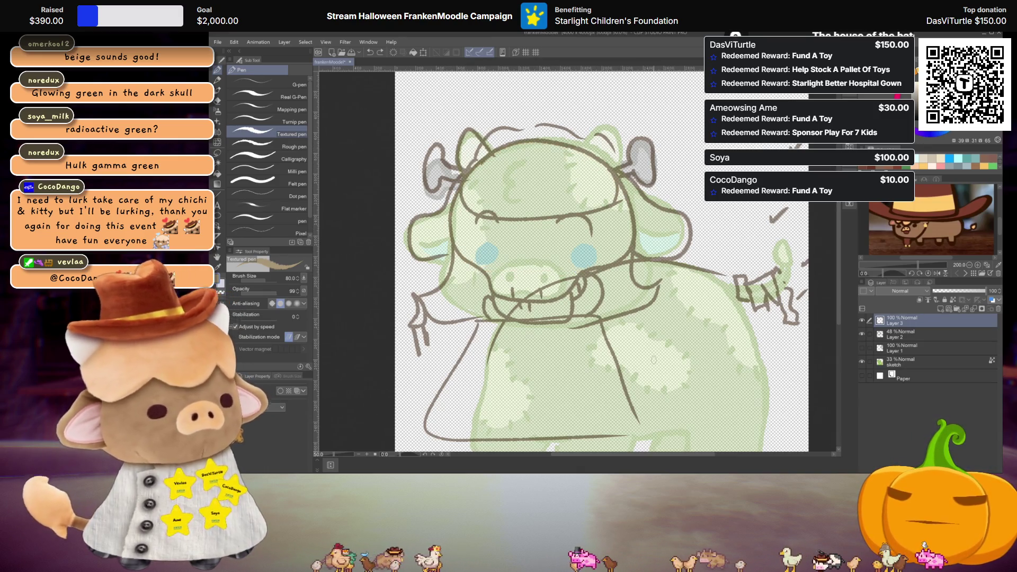
scroll(514, 241, down, 1)
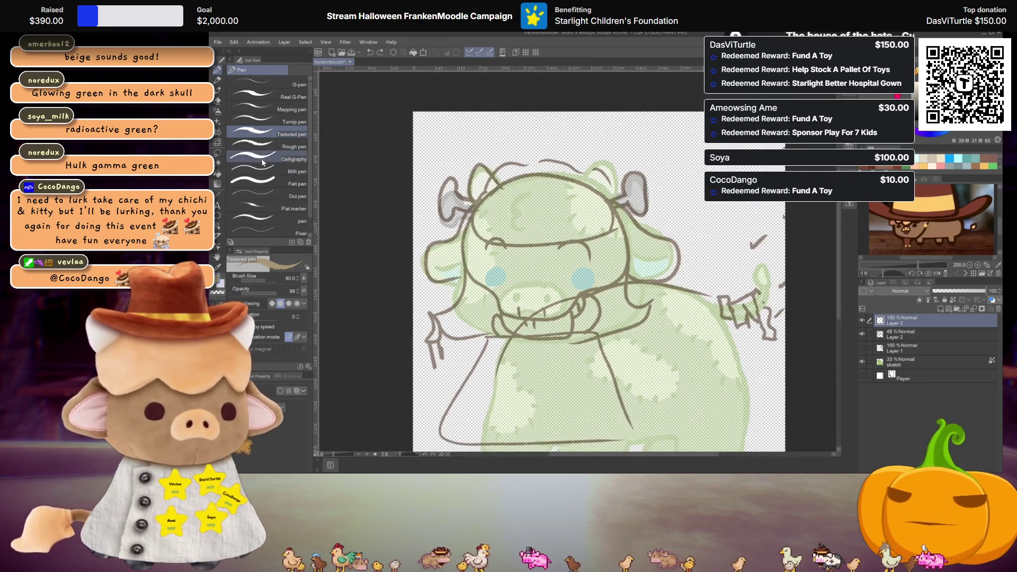
key(u)
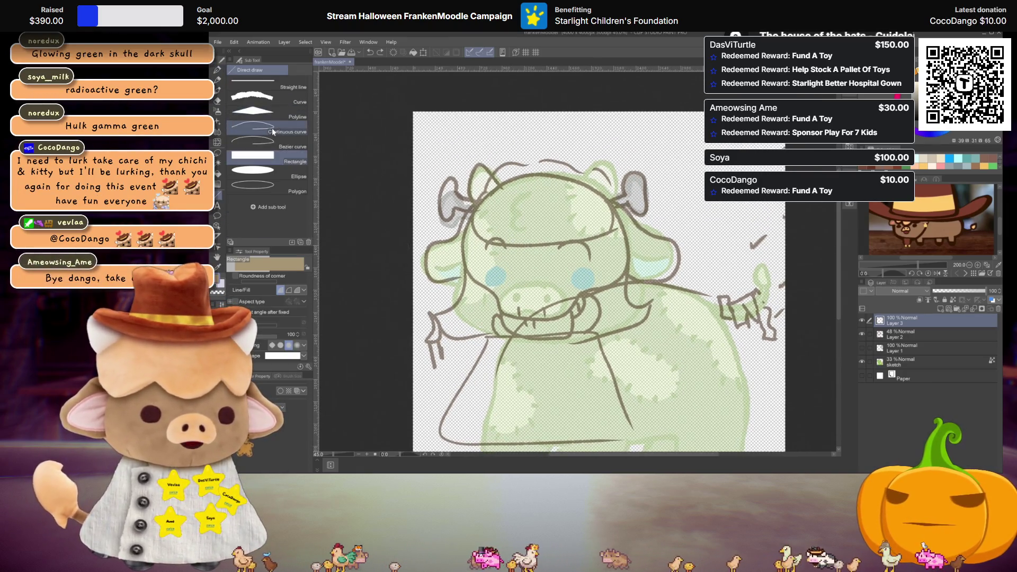
key(u)
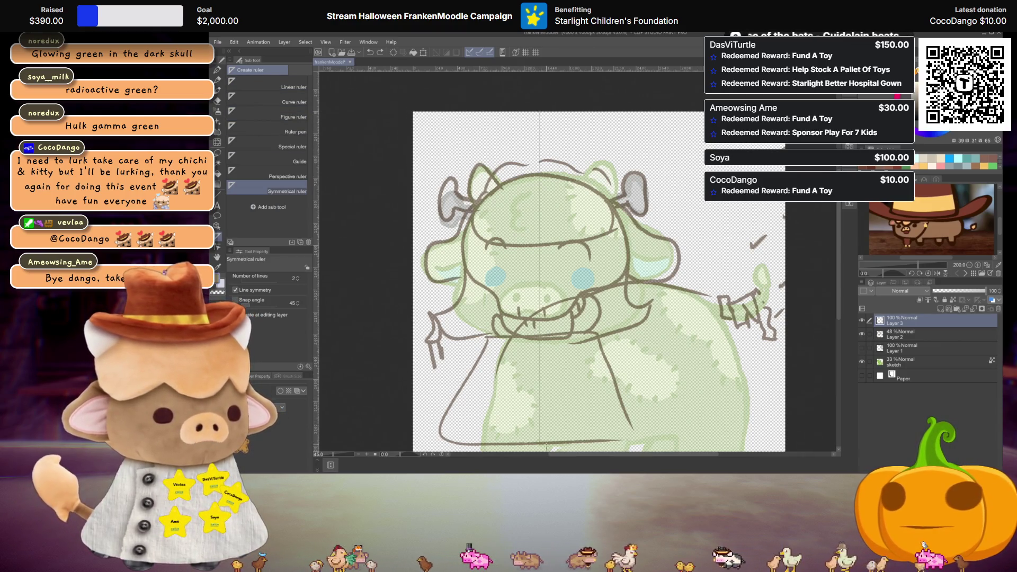
drag(545, 445, 546, 446)
- Rename the ruler layer to 'ruler' and set the ruler to Show in All Layers
scroll(568, 320, up, 3)
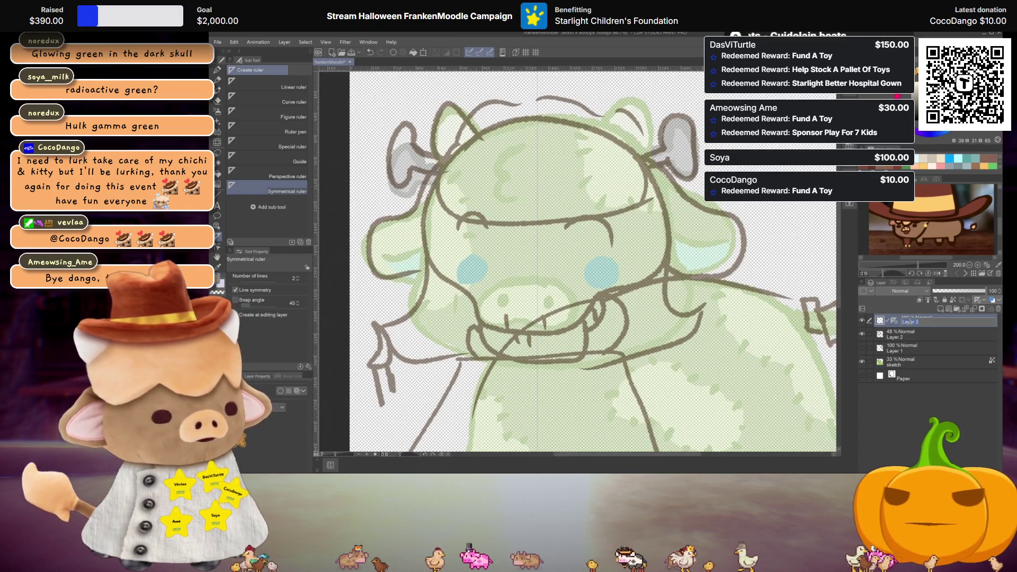
text(ruler)
key(Return)
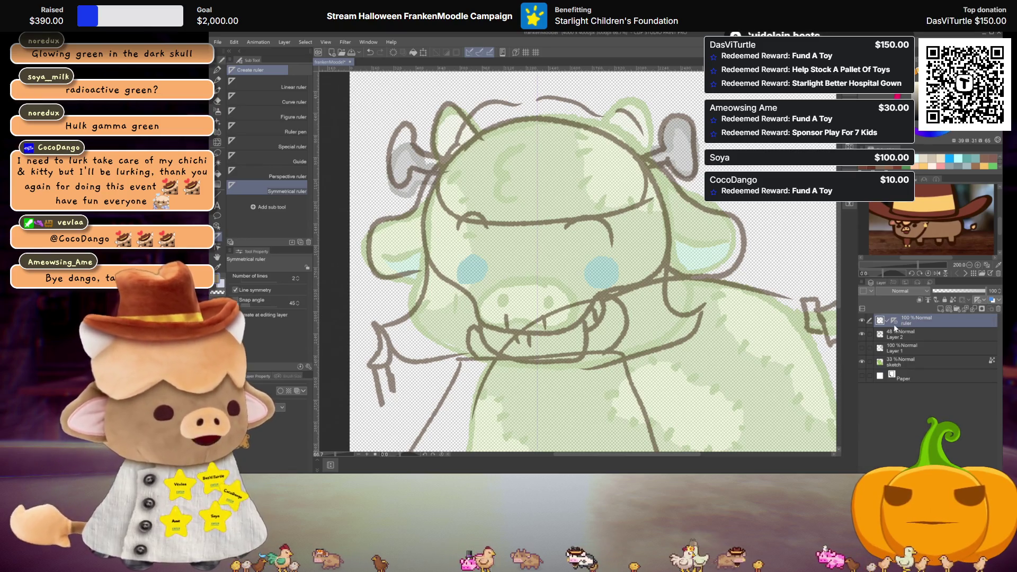
right_click(894, 321)
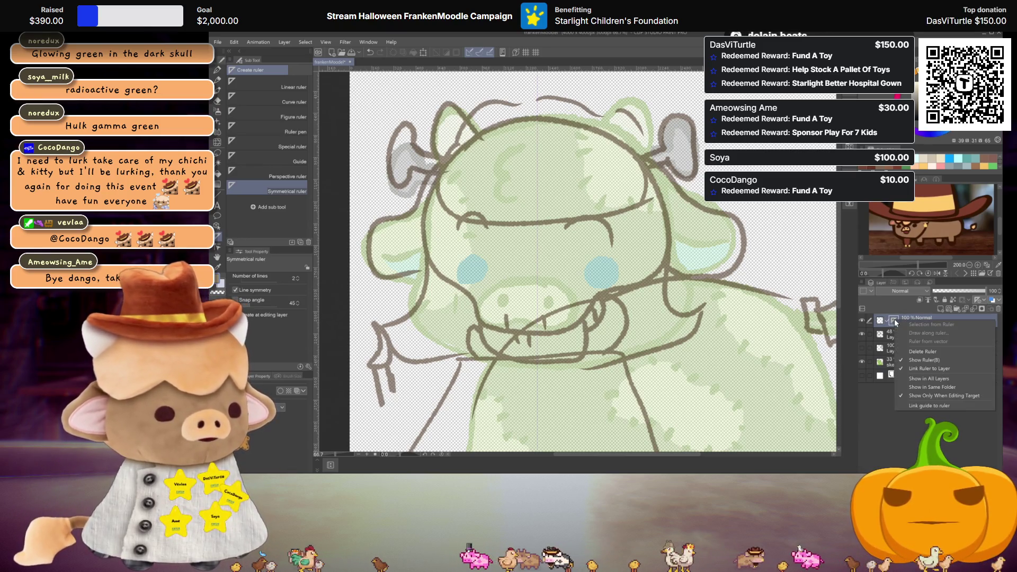
click(900, 379)
- Add a new layer above Layer 2 and draw a mirrored oval over the face with the Textured pen
click(918, 330)
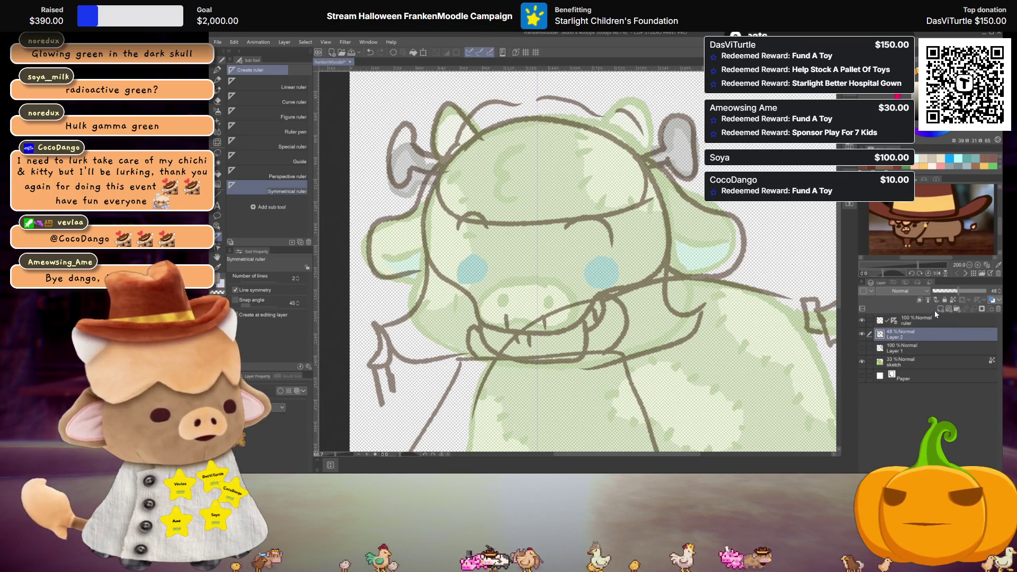
click(940, 309)
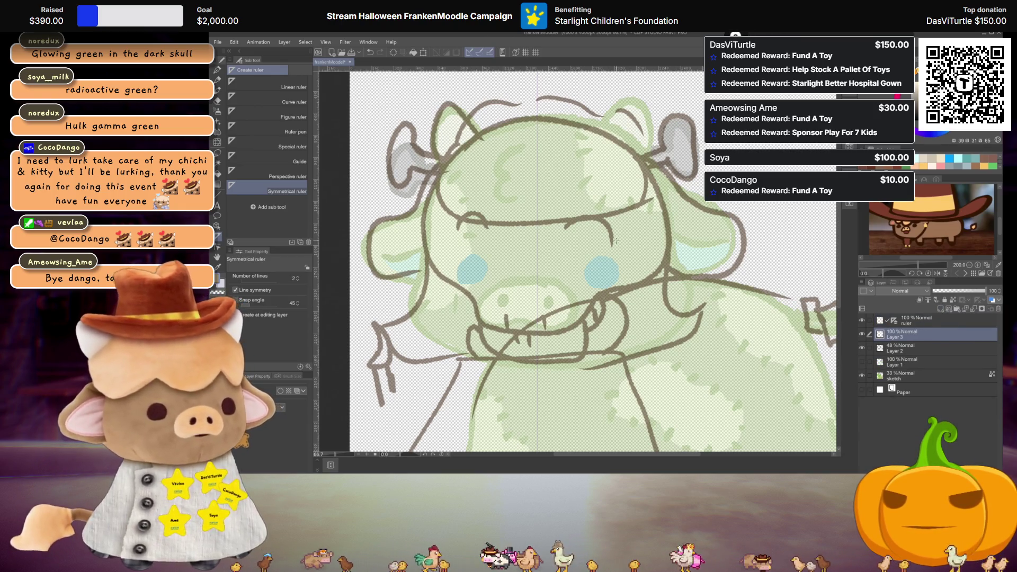
key(p)
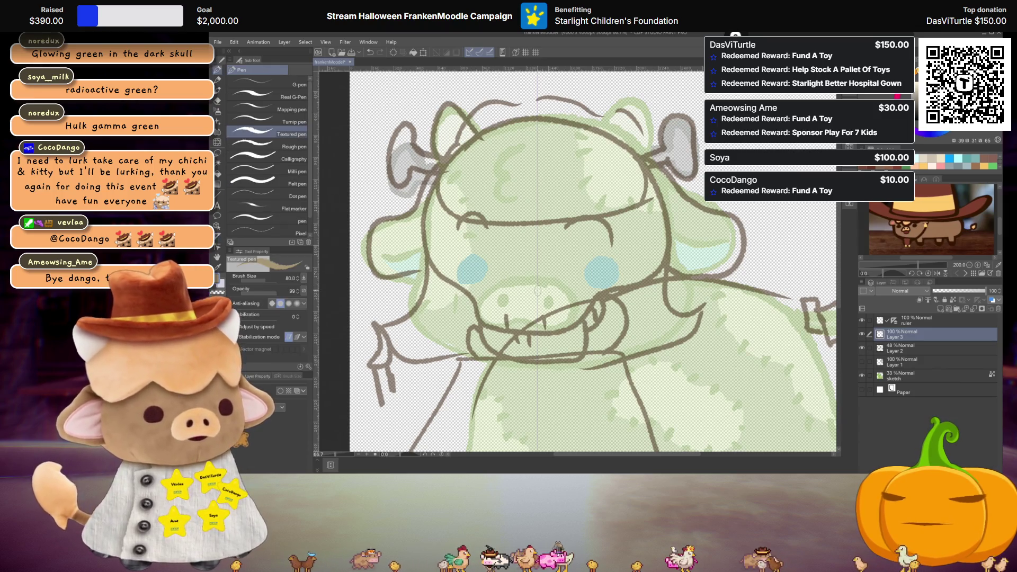
mouse_move(473, 290)
mouse_down()
mouse_move(602, 291)
mouse_move(527, 113)
mouse_up()
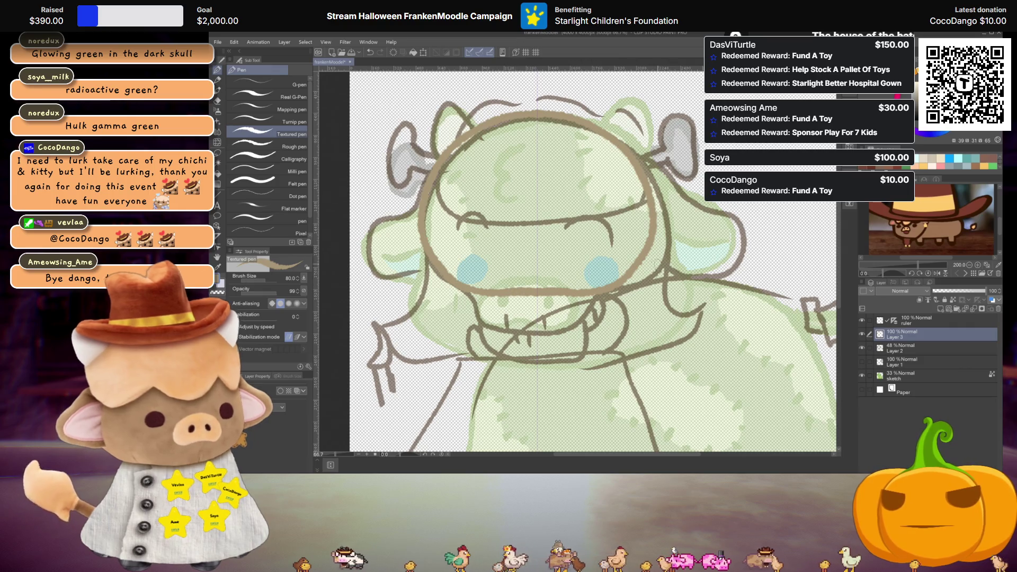
- Fill the mirrored face oval solid tan with the Fill tool
key(g)
click(538, 212)
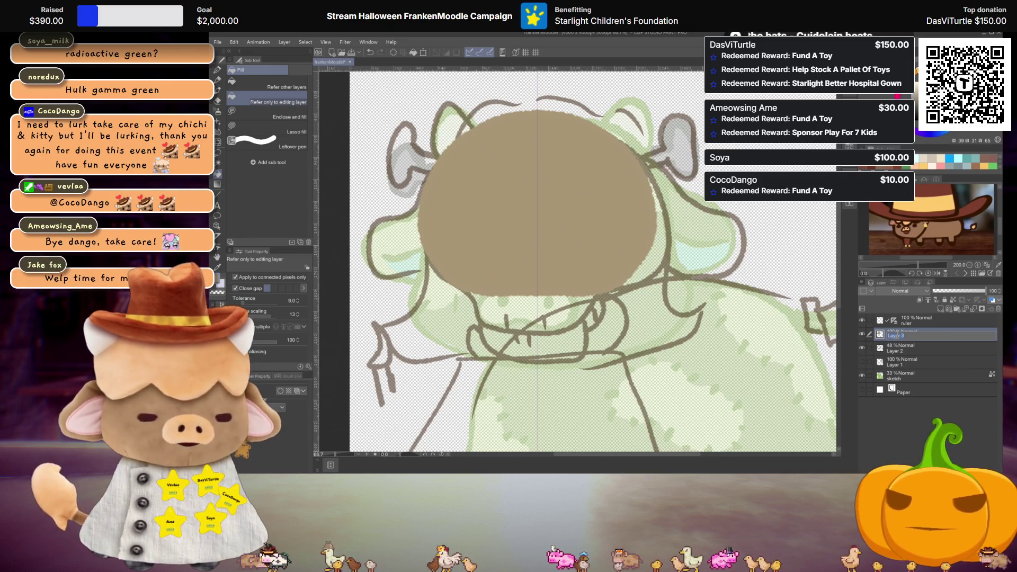
- Name the skull layer SkullLine, duplicate it, and tint the copy with a beige colour sampled from the canvas
text(skullline)
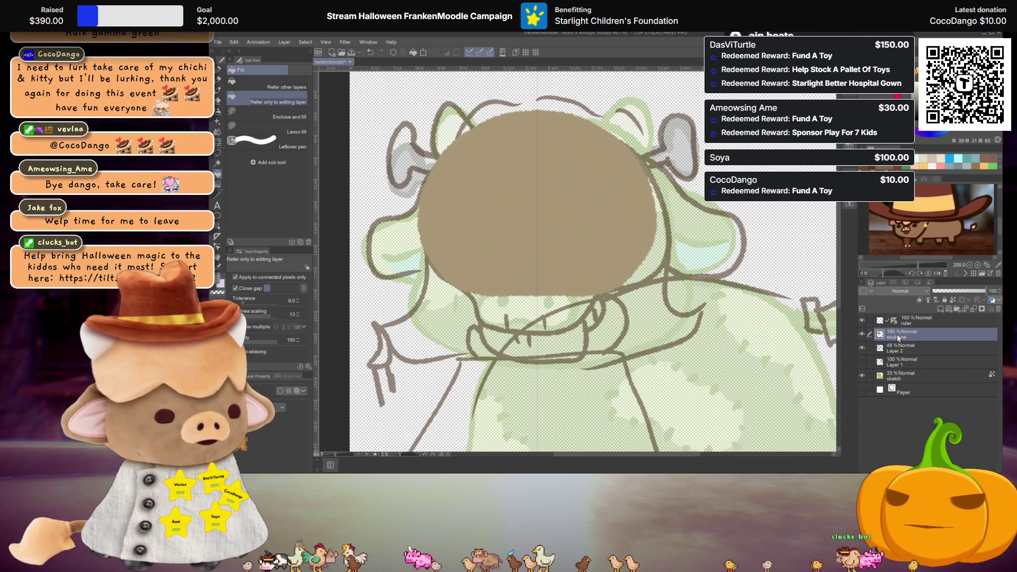
key(ctrl+c)
key(ctrl+v)
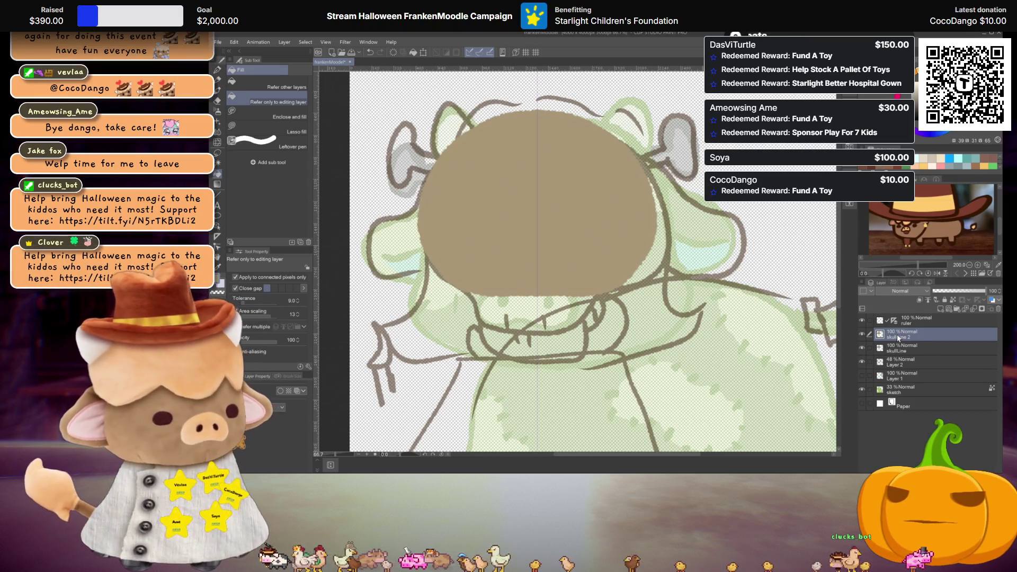
click(297, 390)
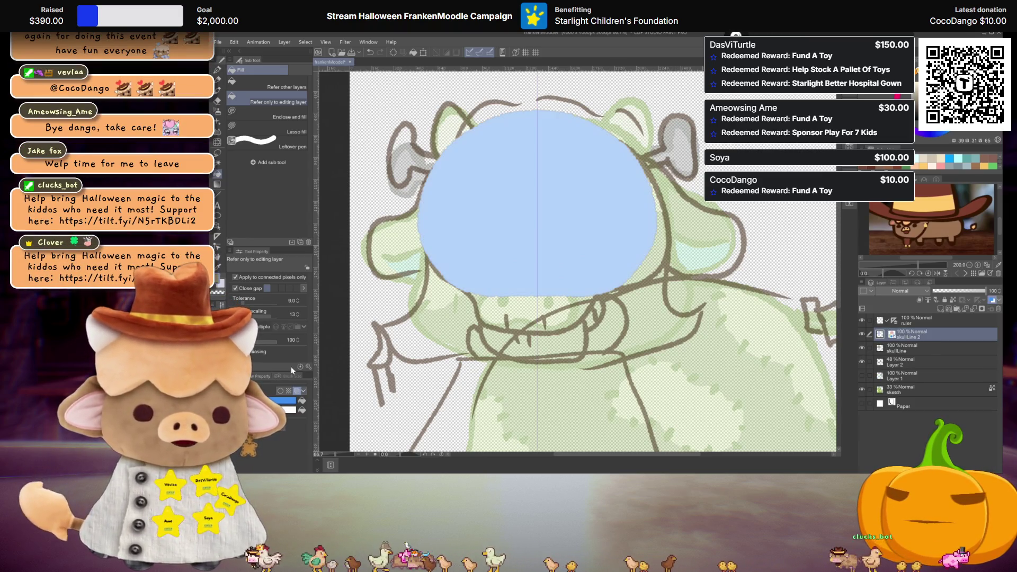
click(288, 401)
click(260, 166)
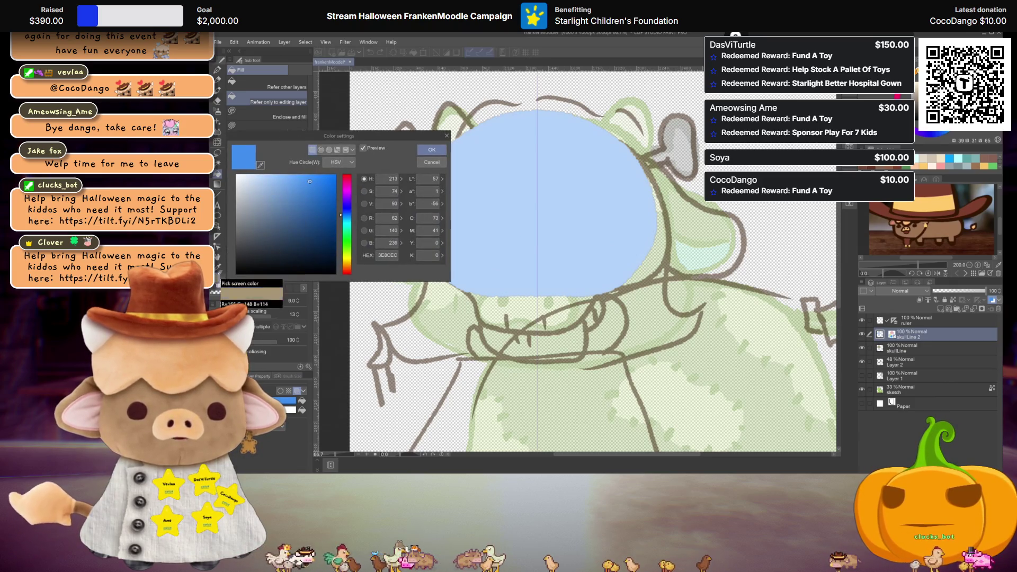
click(537, 129)
click(432, 149)
- Scale the duplicate skull down slightly, extend its bottom edge, and commit the transform
key(ctrl+t)
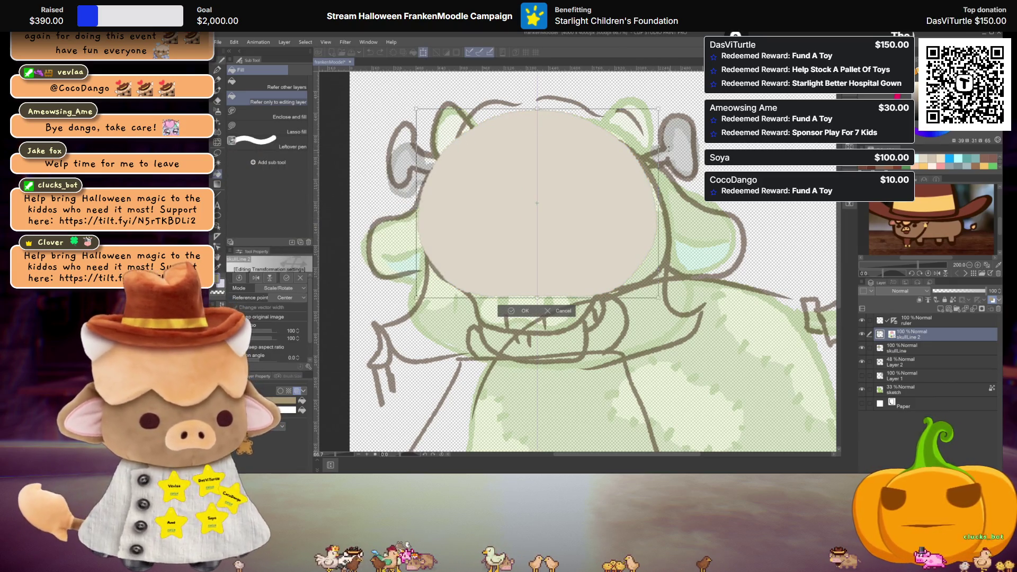
drag(659, 203, 652, 202)
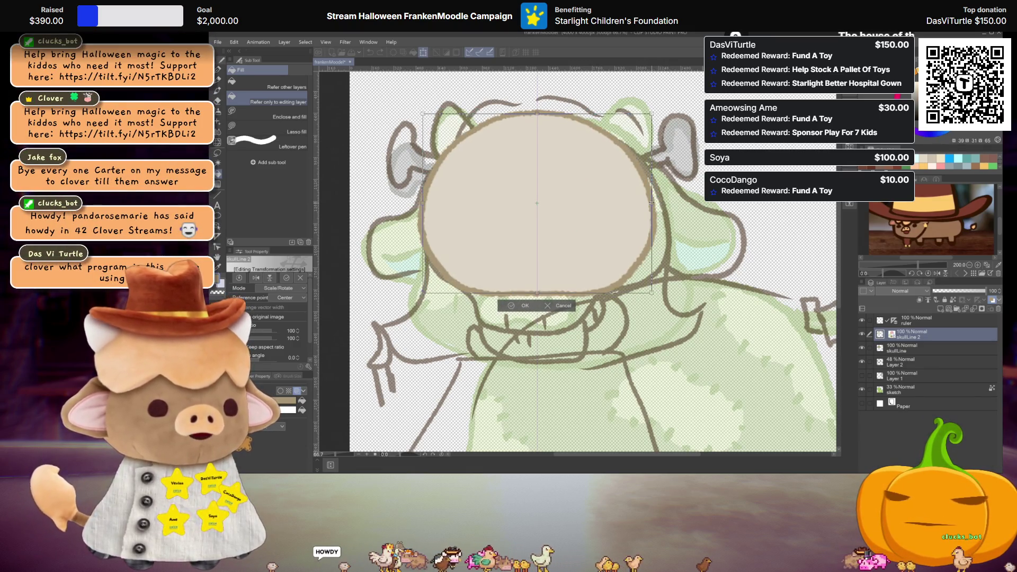
drag(537, 294, 537, 291)
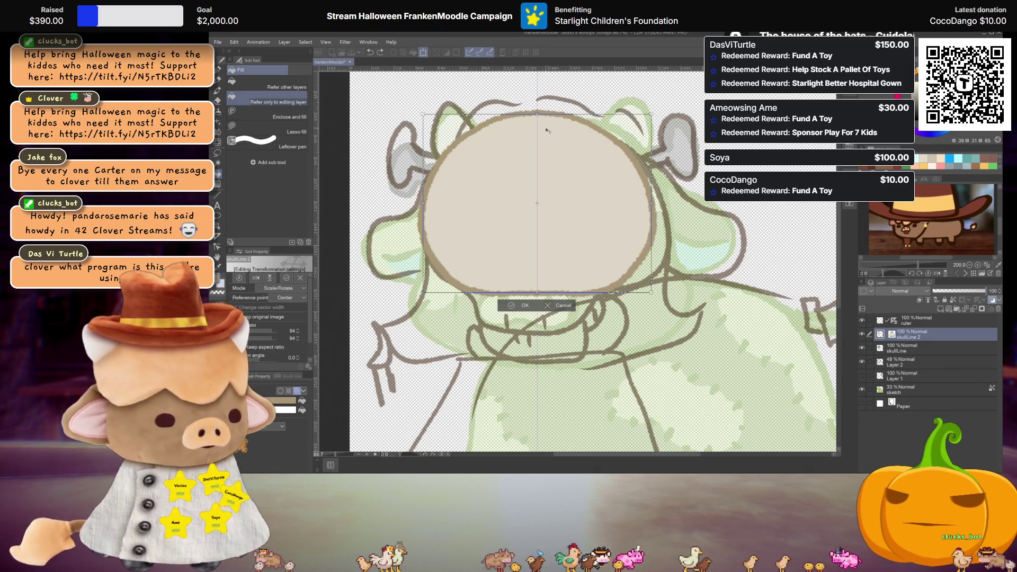
key(Return)
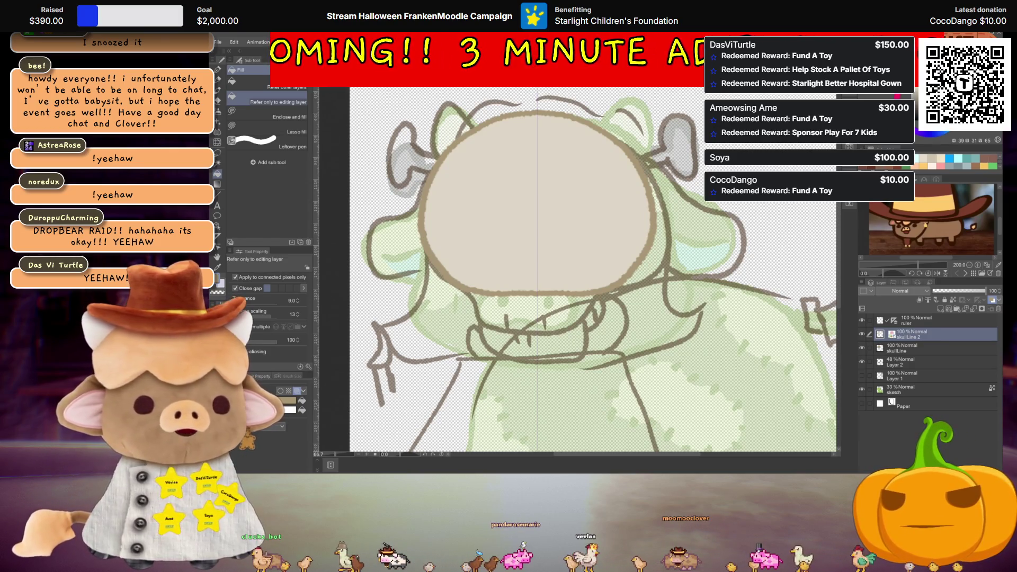
- Show Layer 1's handwritten costume list beside the cow, pan to view it, and hide Layer 2
scroll(581, 200, down, 1)
scroll(609, 207, down, 1)
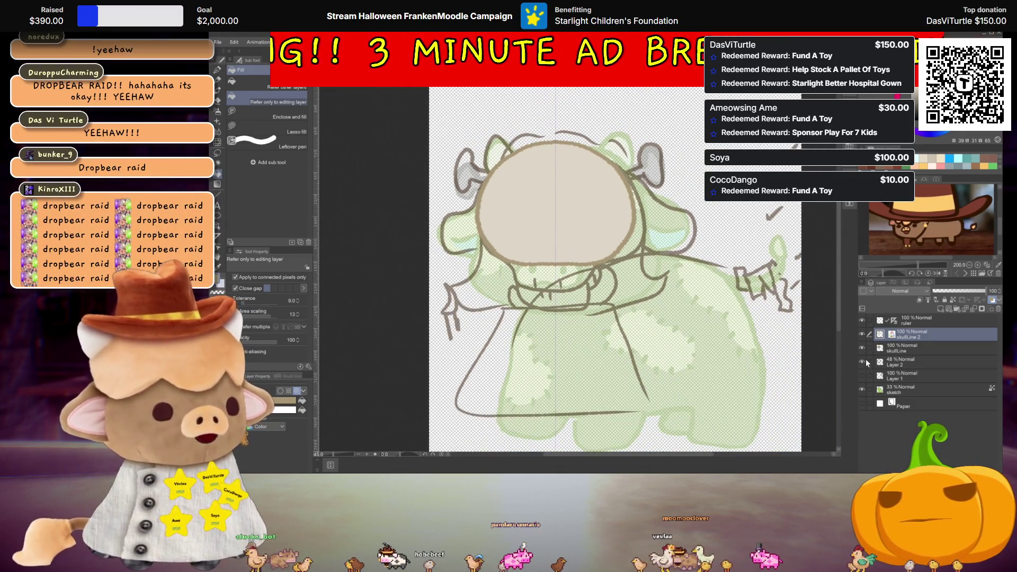
click(862, 376)
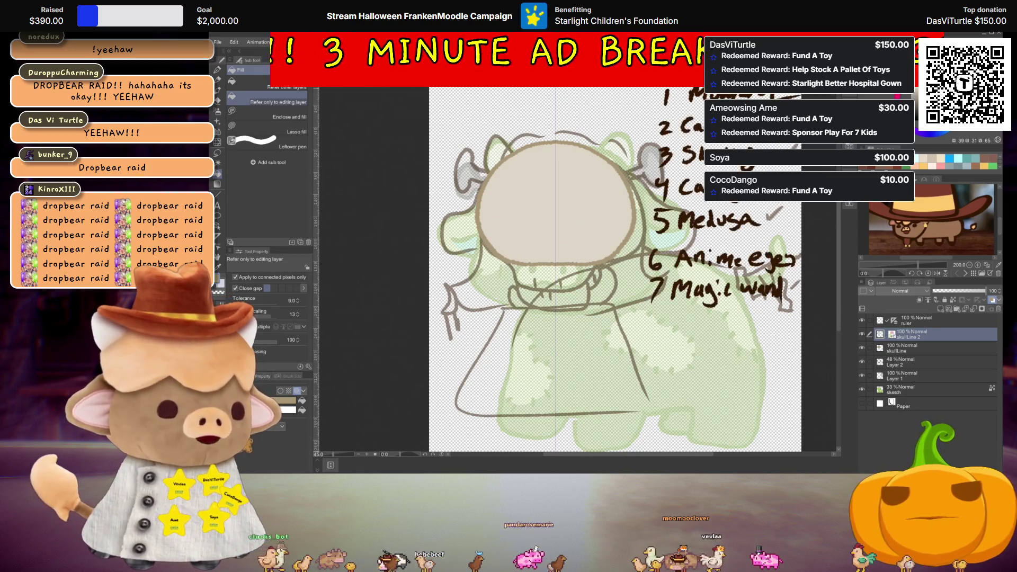
mouse_move(607, 239)
mouse_down()
mouse_move(556, 239)
mouse_move(449, 273)
mouse_up()
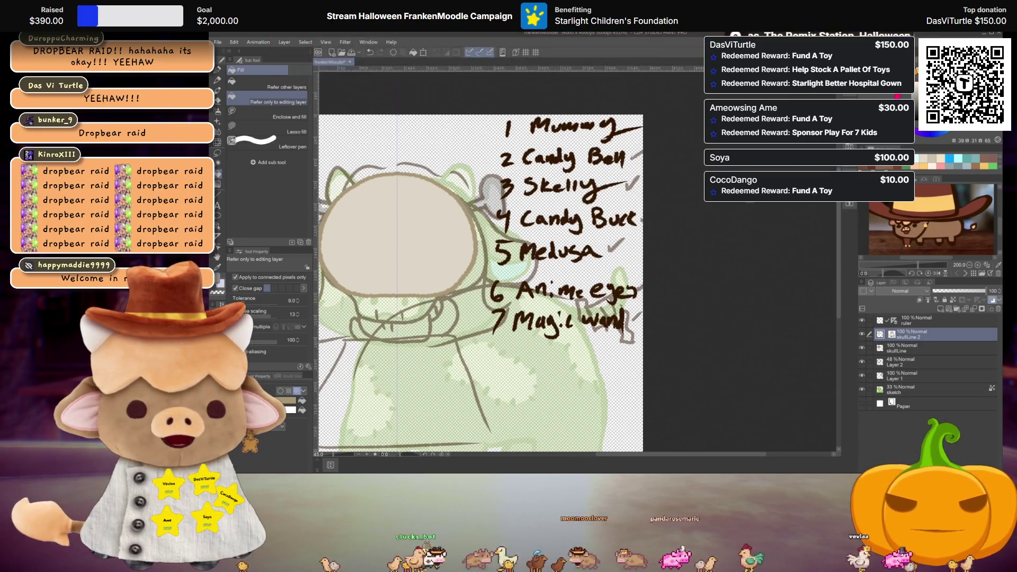
scroll(402, 358, up, 2)
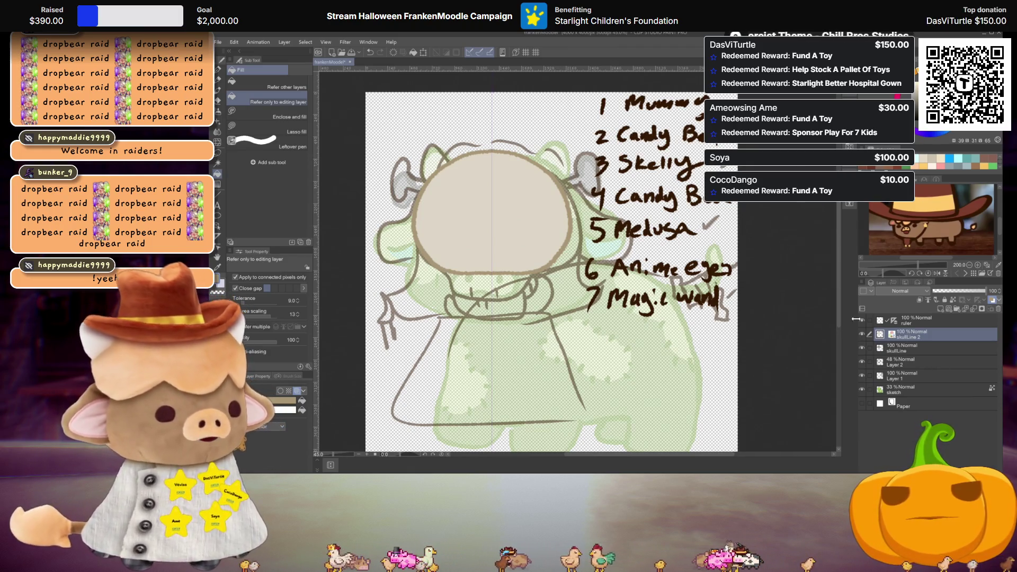
click(862, 361)
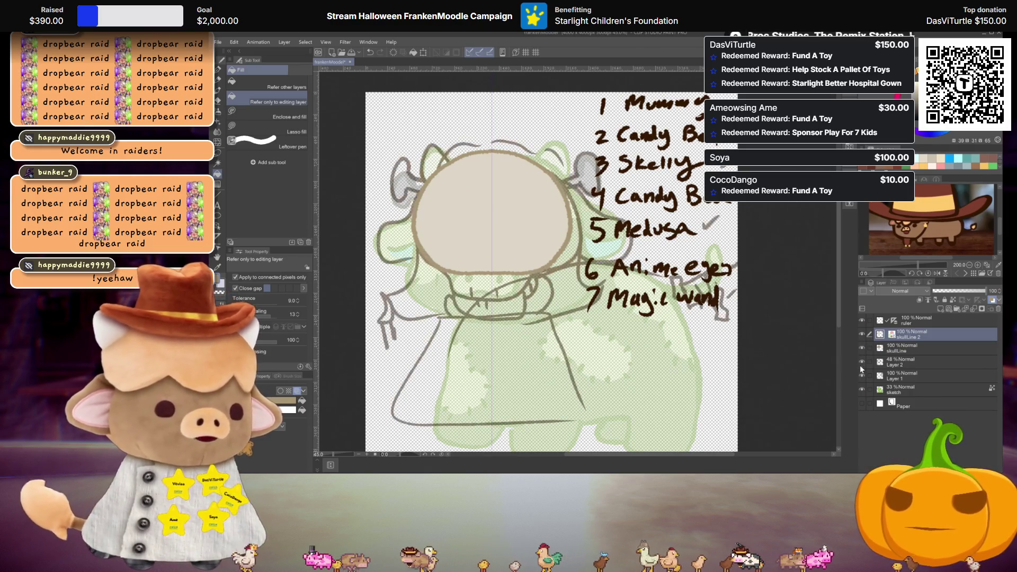
- Hide Layer 1 and both skull layers, and set the sketch layer opacity to 100%
click(861, 375)
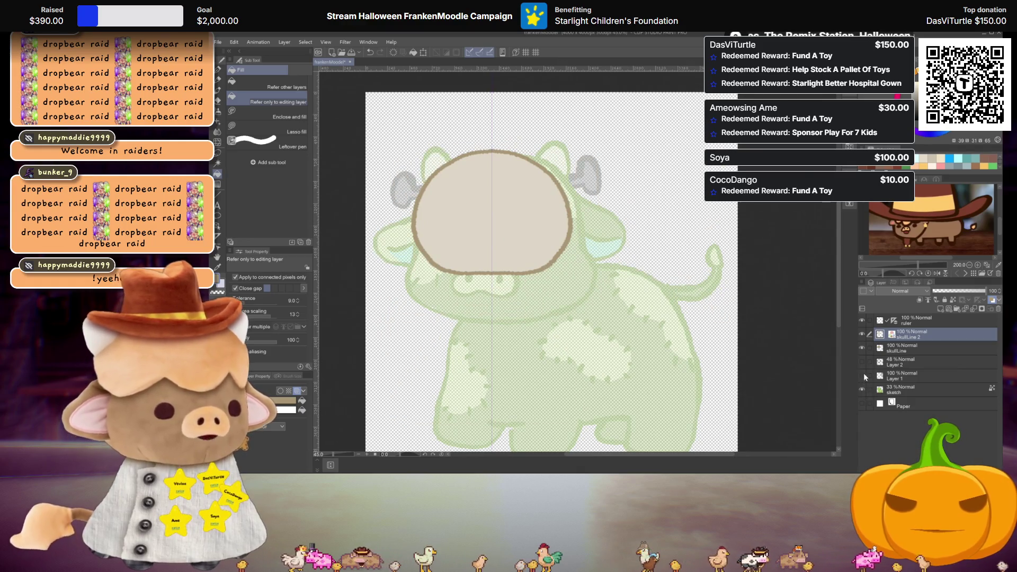
click(861, 334)
click(863, 347)
click(911, 389)
drag(951, 292, 986, 291)
drag(617, 320, 605, 284)
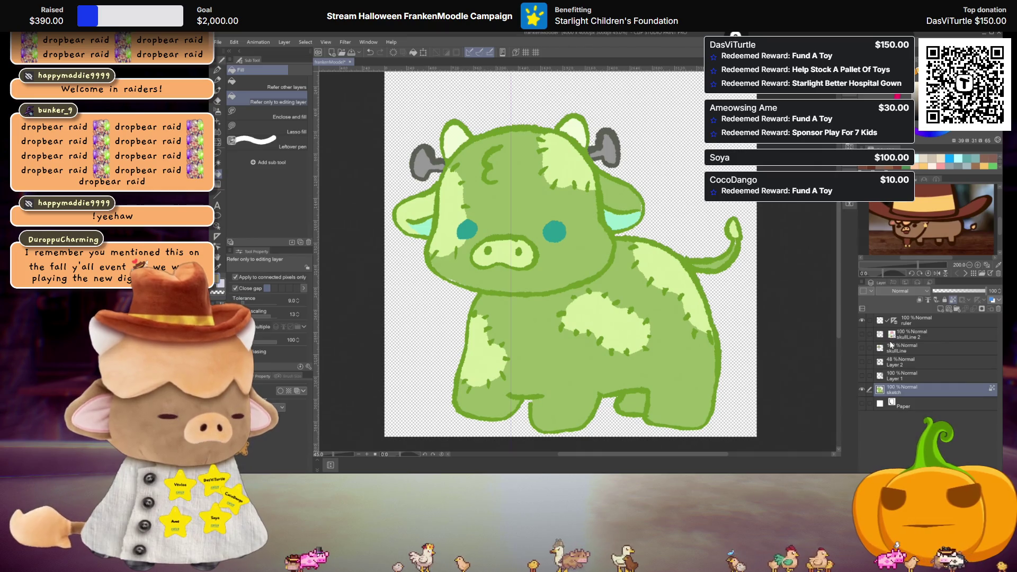
- Show the beige skull fill and outline layers again and rename the fill layer skullColor
click(862, 335)
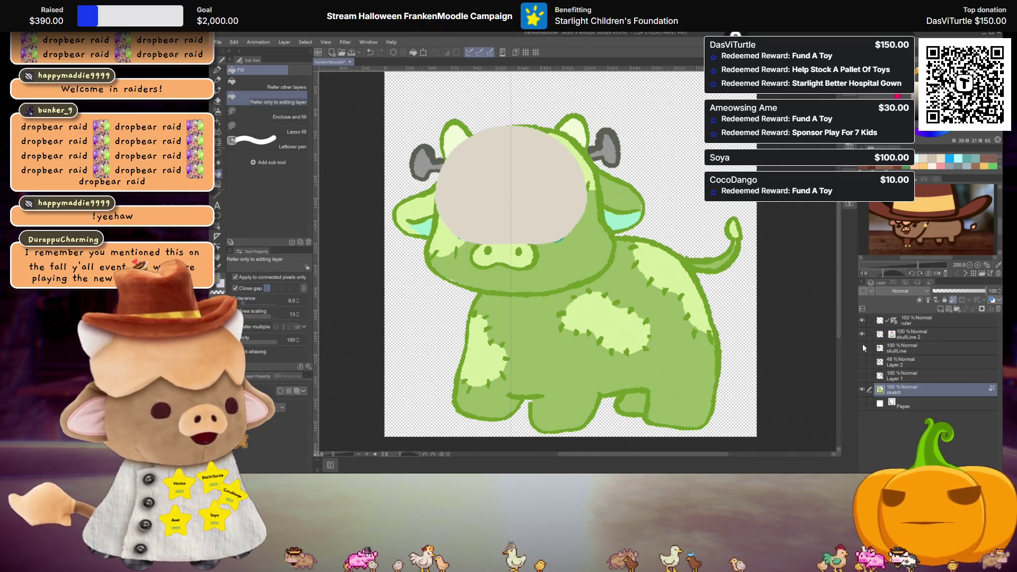
click(862, 348)
scroll(494, 238, up, 2)
scroll(494, 238, down, 2)
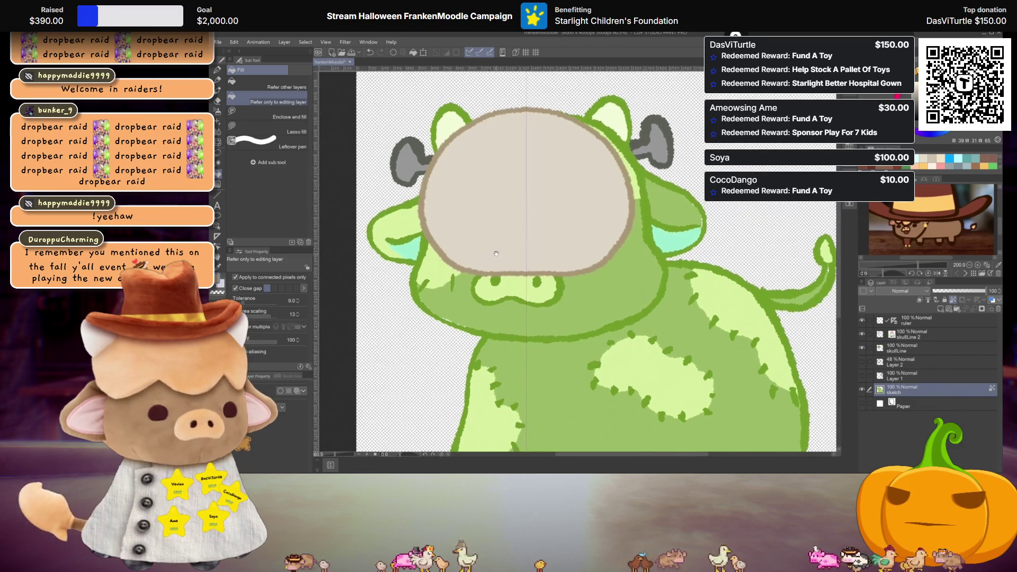
scroll(503, 256, up, 2)
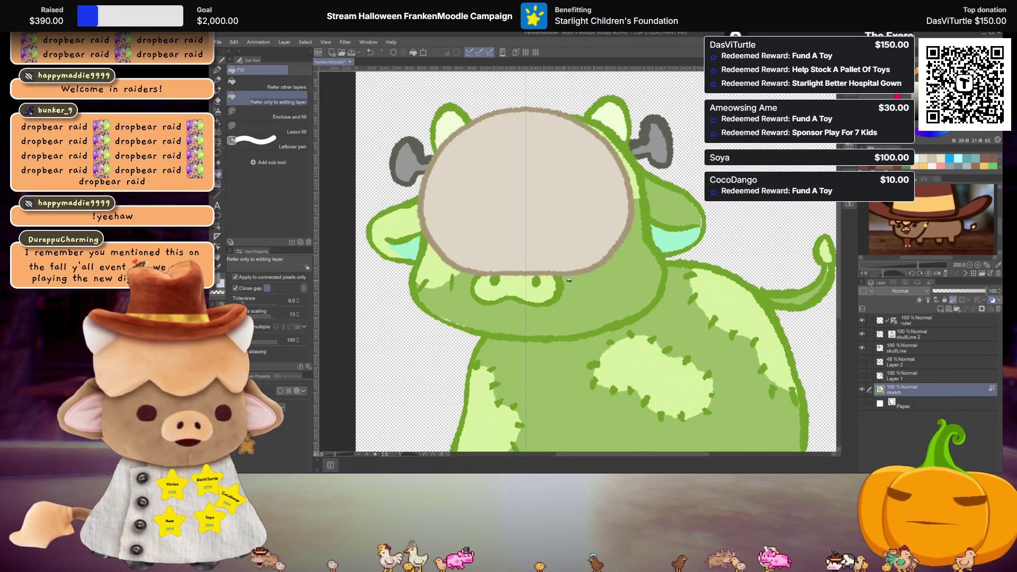
scroll(573, 229, down, 2)
scroll(581, 137, up, 2)
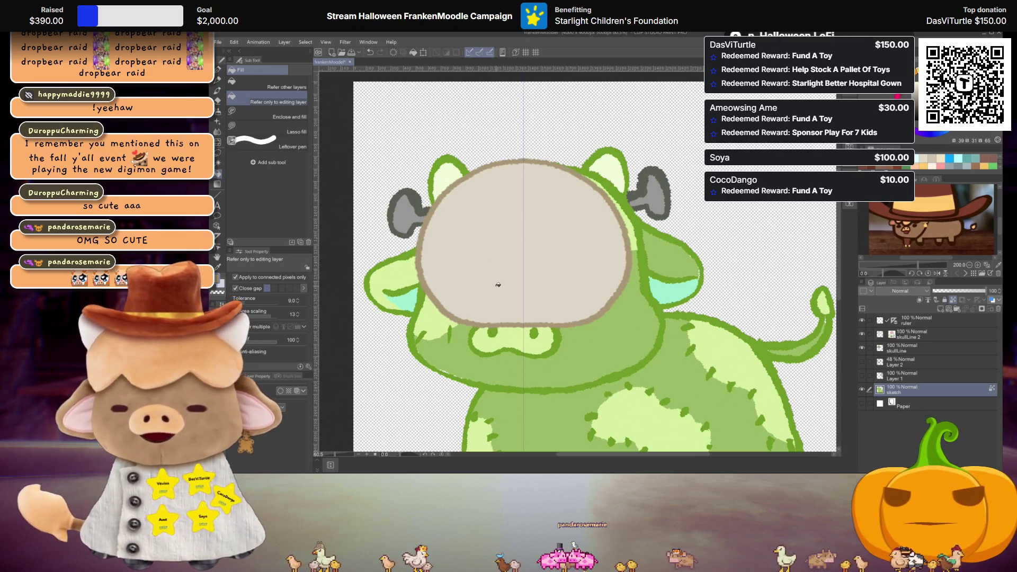
scroll(482, 270, up, 1)
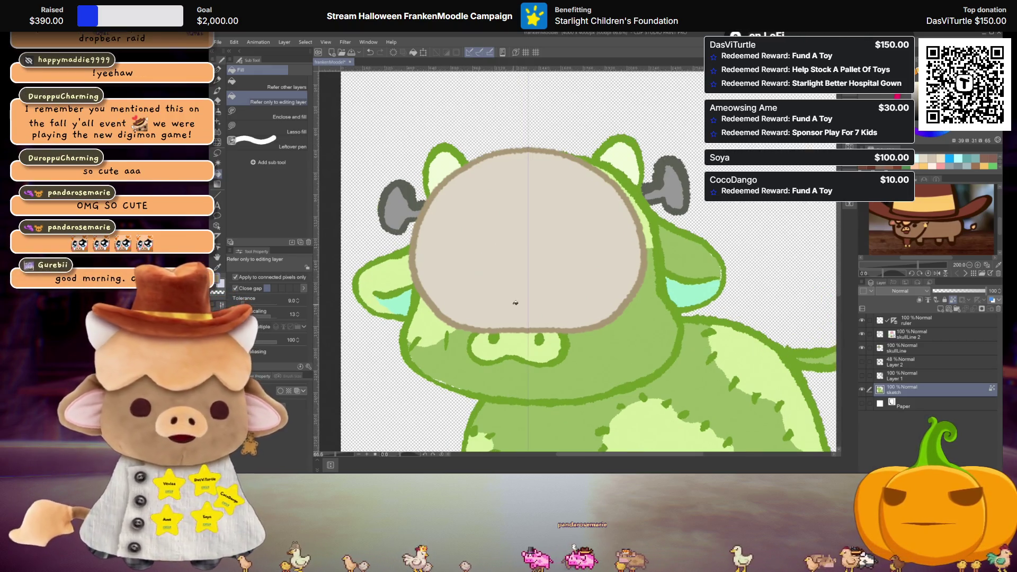
drag(516, 302, 518, 292)
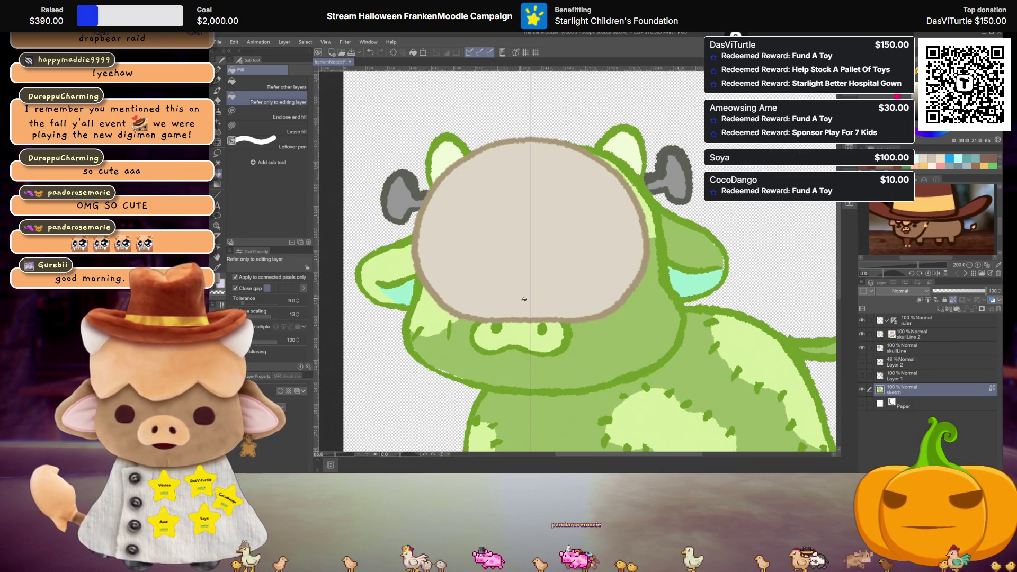
drag(518, 282, 520, 269)
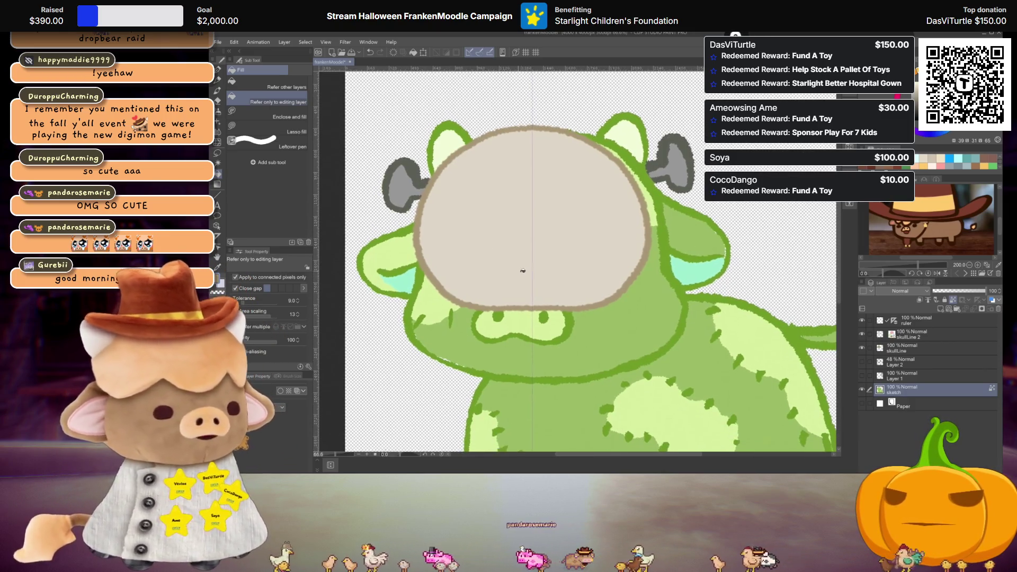
double_click(909, 336)
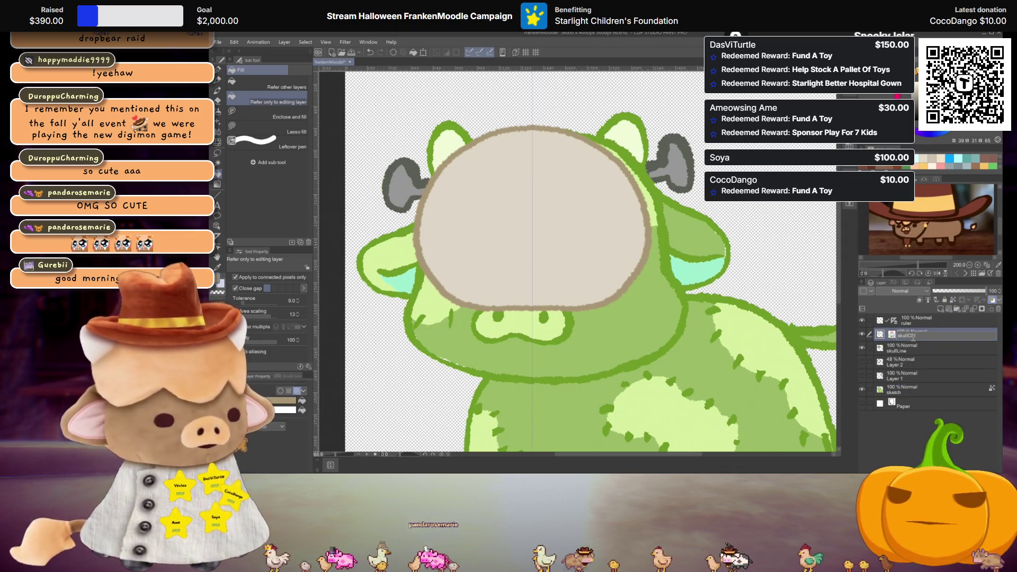
- On a new layer above skullColor, draw a brown jaw outline and fill the teeth area brown
click(940, 308)
scroll(532, 250, up, 2)
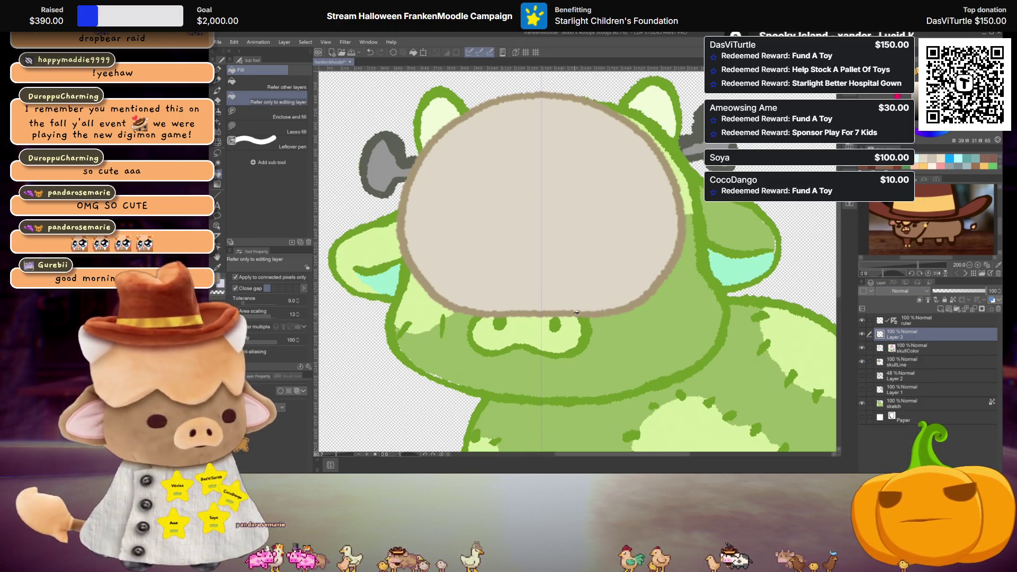
key(p)
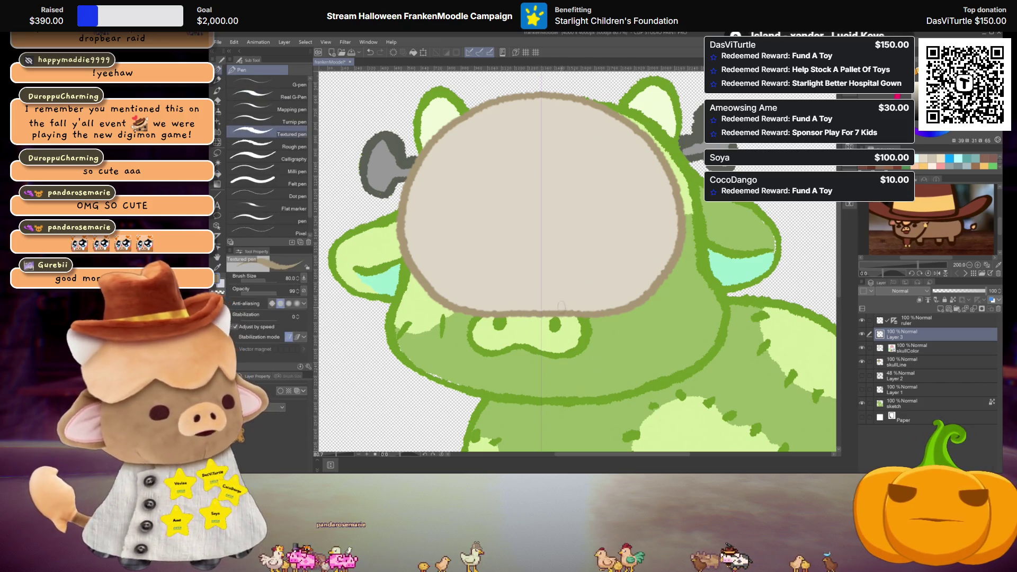
mouse_move(624, 317)
mouse_down()
mouse_move(457, 320)
mouse_move(624, 336)
mouse_up()
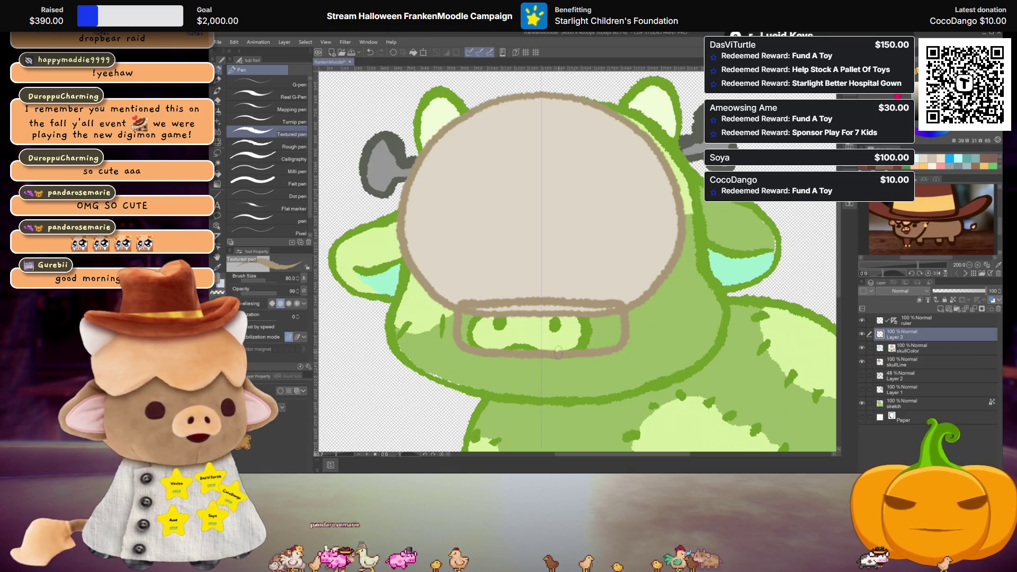
key(g)
click(600, 327)
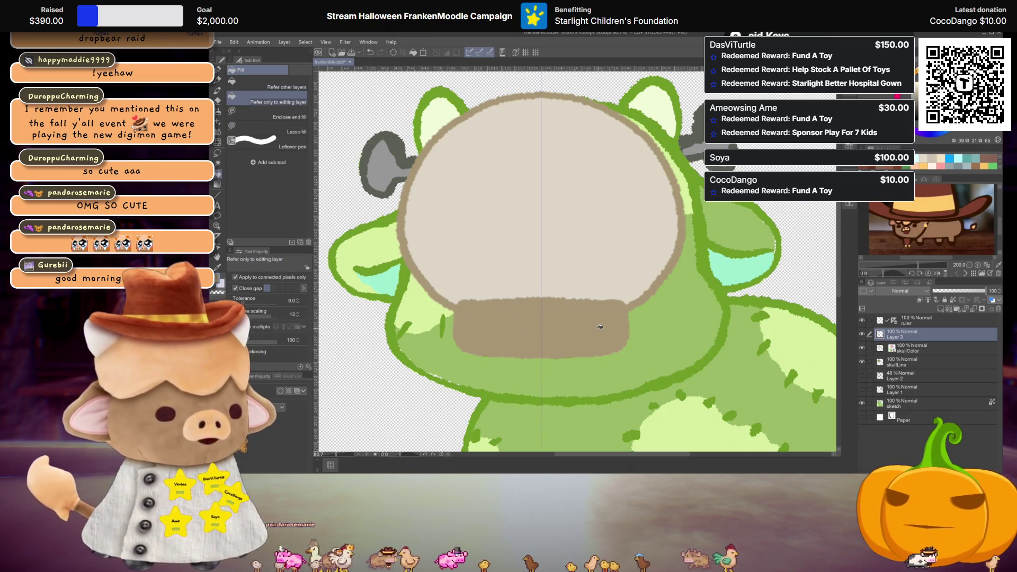
- Rename the new teeth layer skullTeethTL
double_click(895, 335)
text(skullFeet)
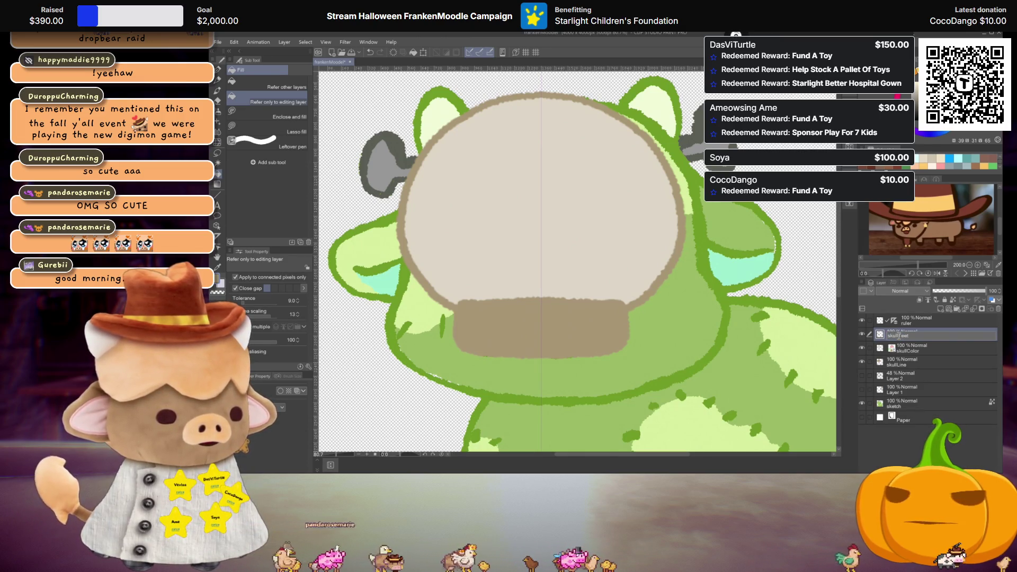
text(hT)
key(Return)
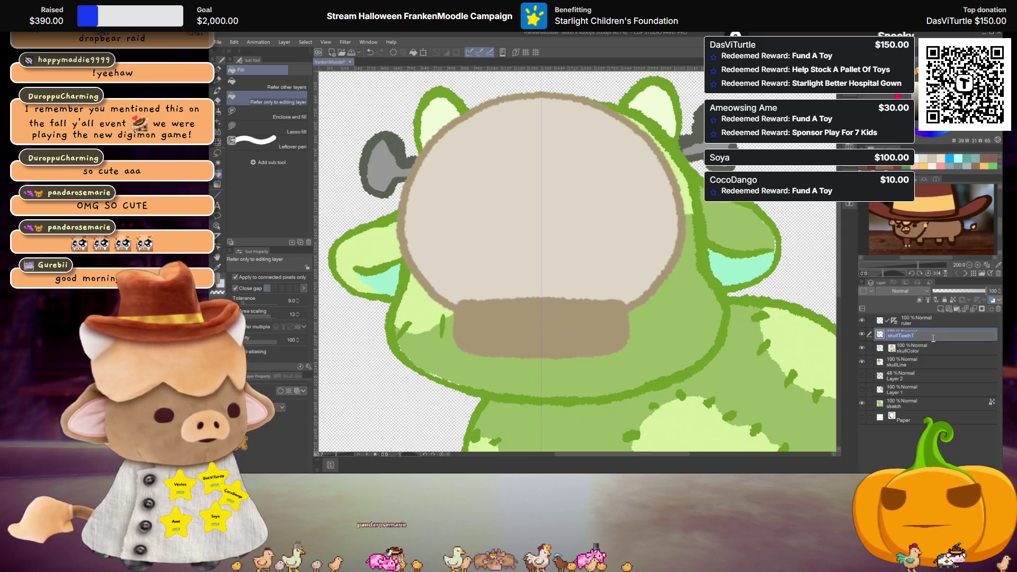
text(L)
key(Return)
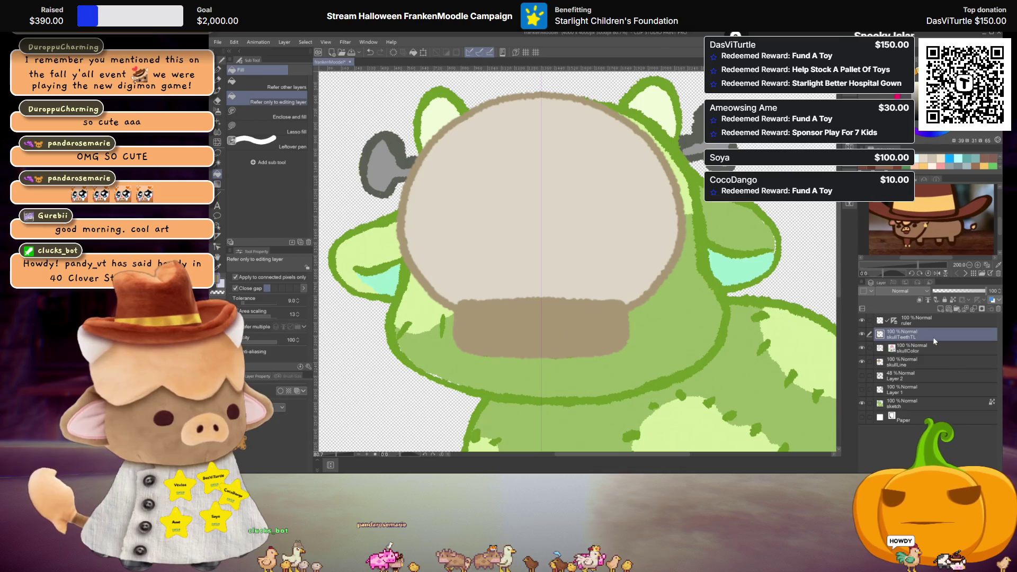
- Duplicate skullTeethTL and fill the copy with the beige skull colour
key(ctrl+v)
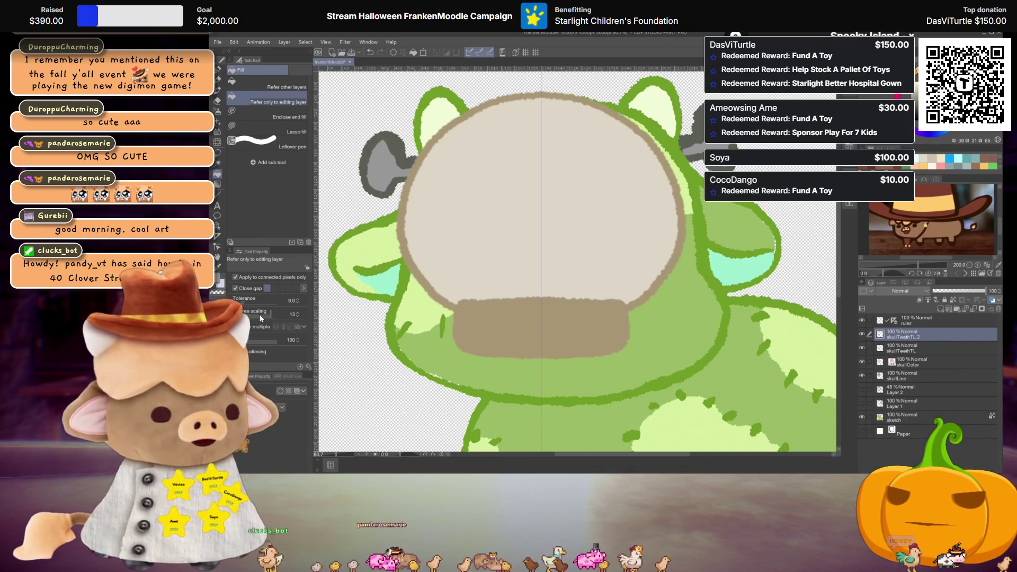
click(540, 329)
click(219, 280)
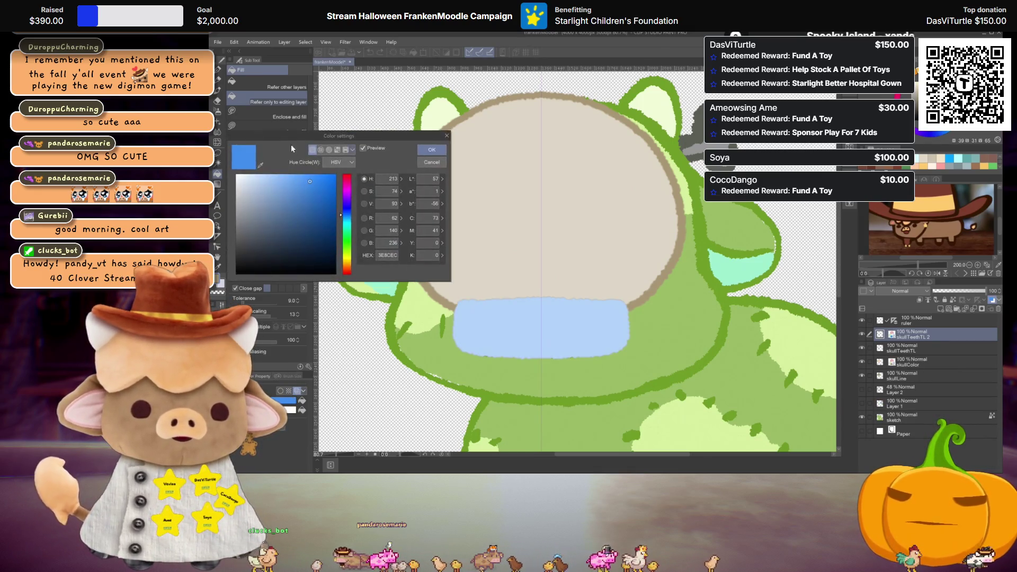
click(261, 168)
click(557, 240)
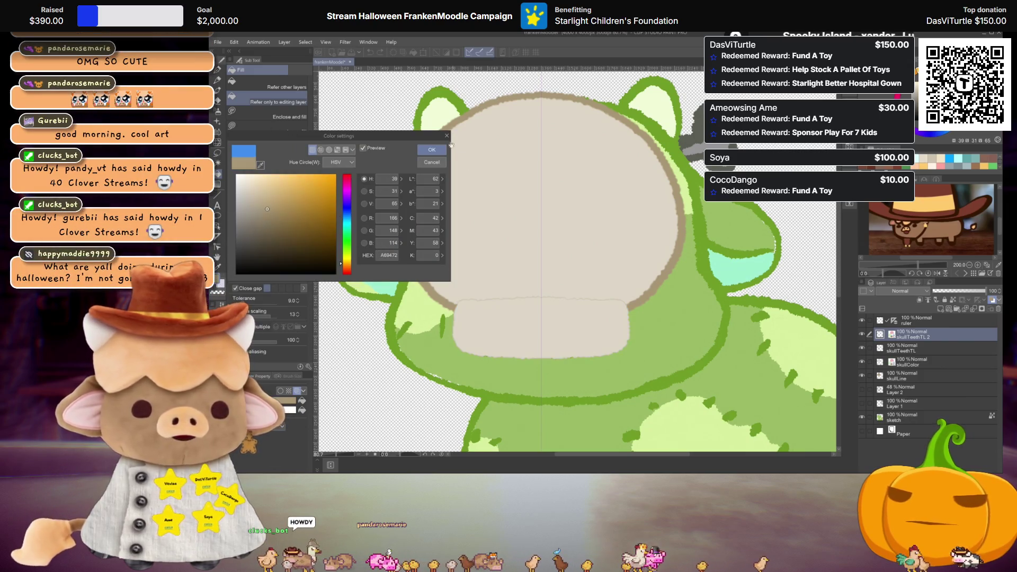
key(ctrl+t)
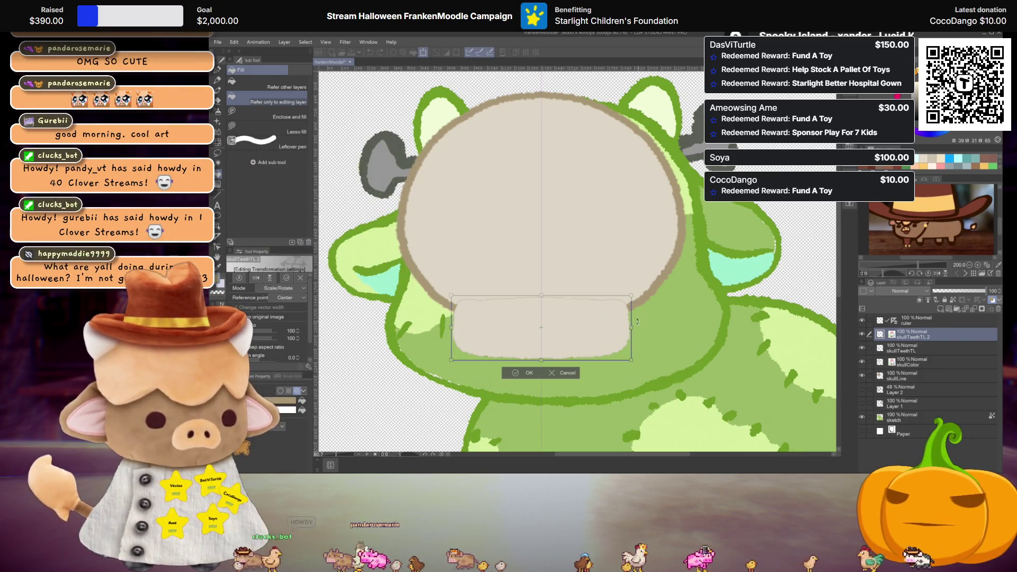
- Shrink the beige teeth copy to 90% so it sits inside the brown outline
drag(631, 327, 622, 327)
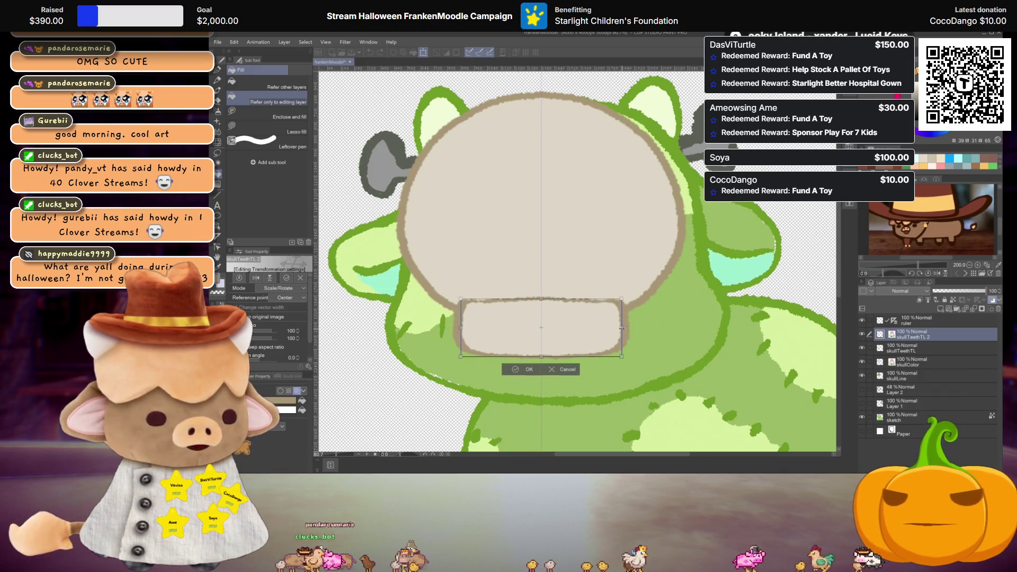
drag(541, 357, 541, 354)
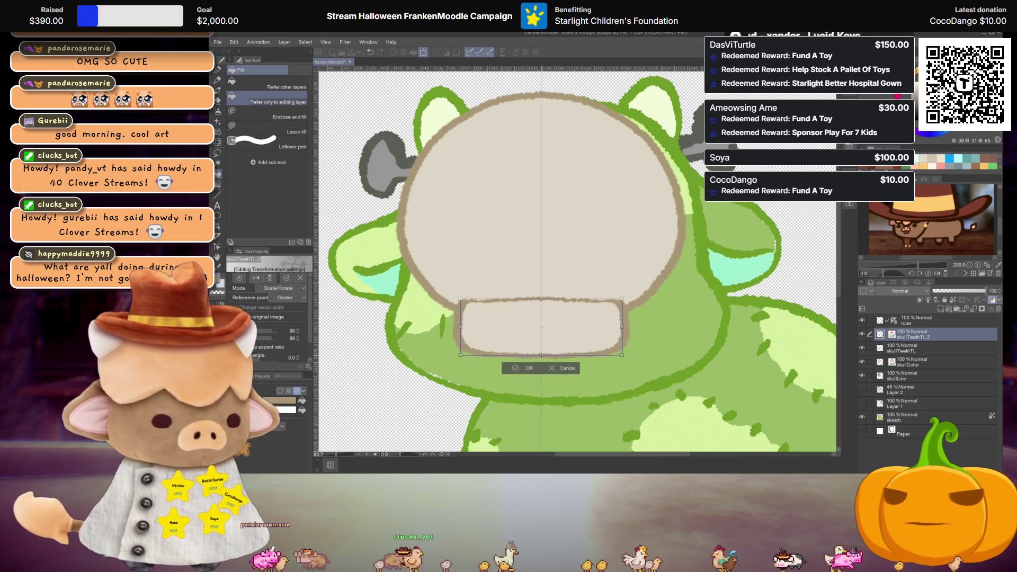
key(Return)
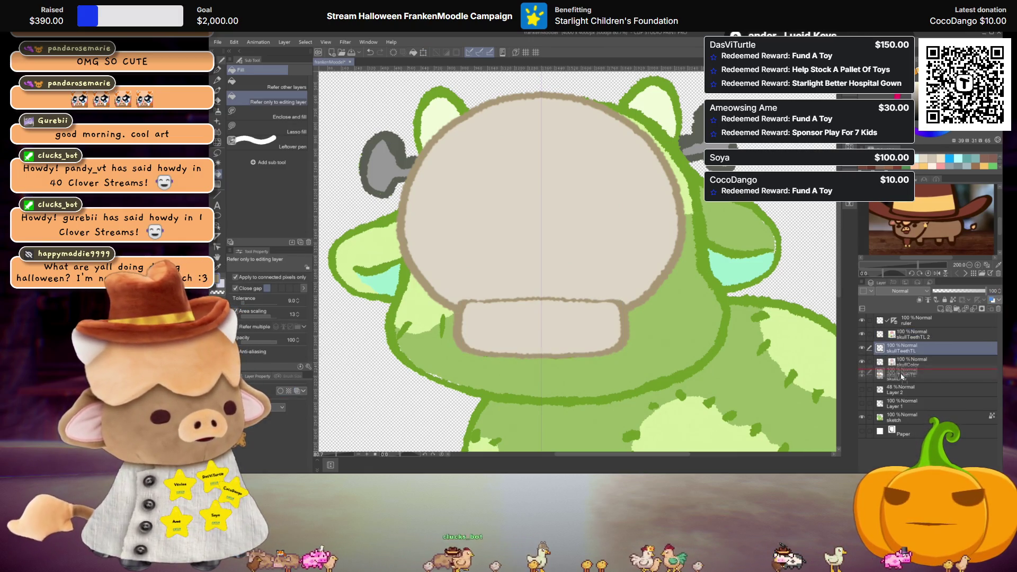
- Move skullTeethTL below skullColor and rename the beige copy skullTeethTC
drag(902, 349, 903, 370)
double_click(917, 337)
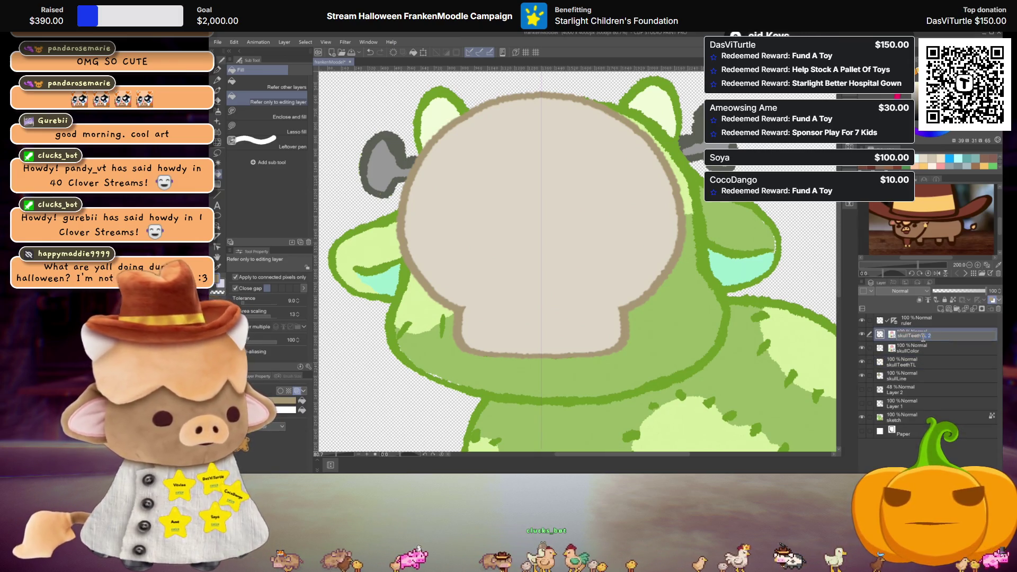
key(Return)
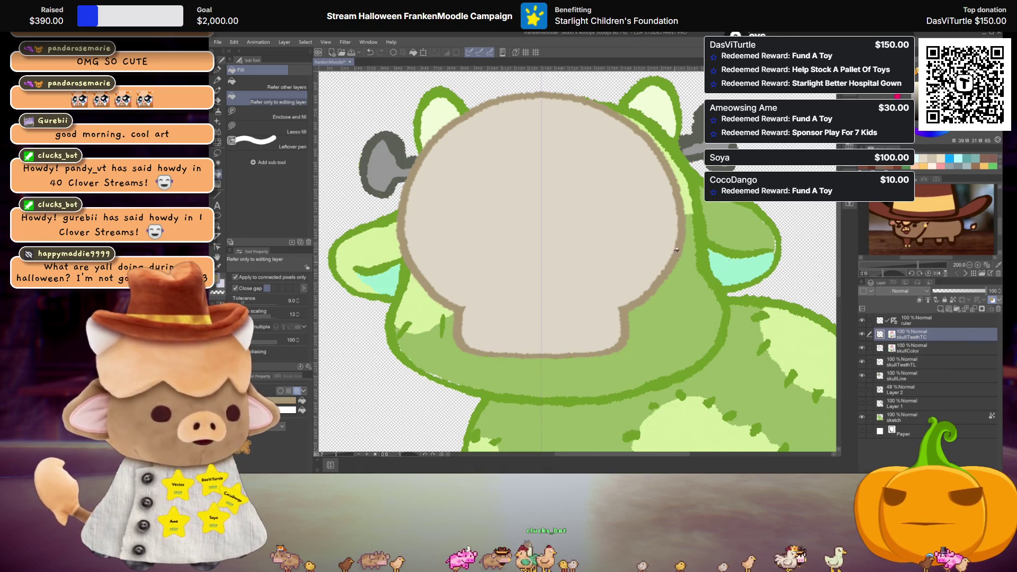
scroll(725, 260, down, 2)
scroll(650, 268, down, 1)
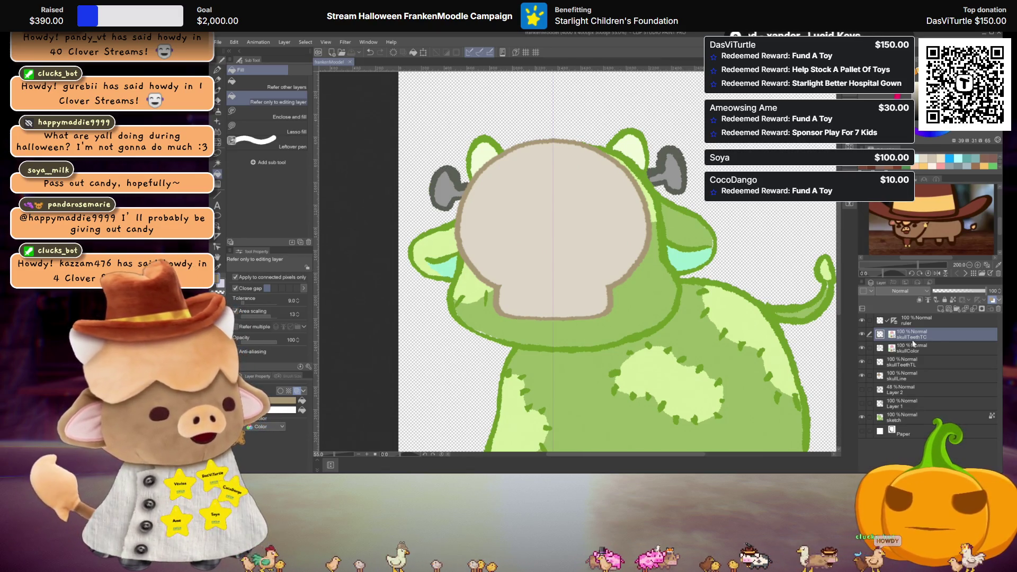
- Add an empty Layer 3 above the teeth layers, leaving its name unchanged
click(940, 310)
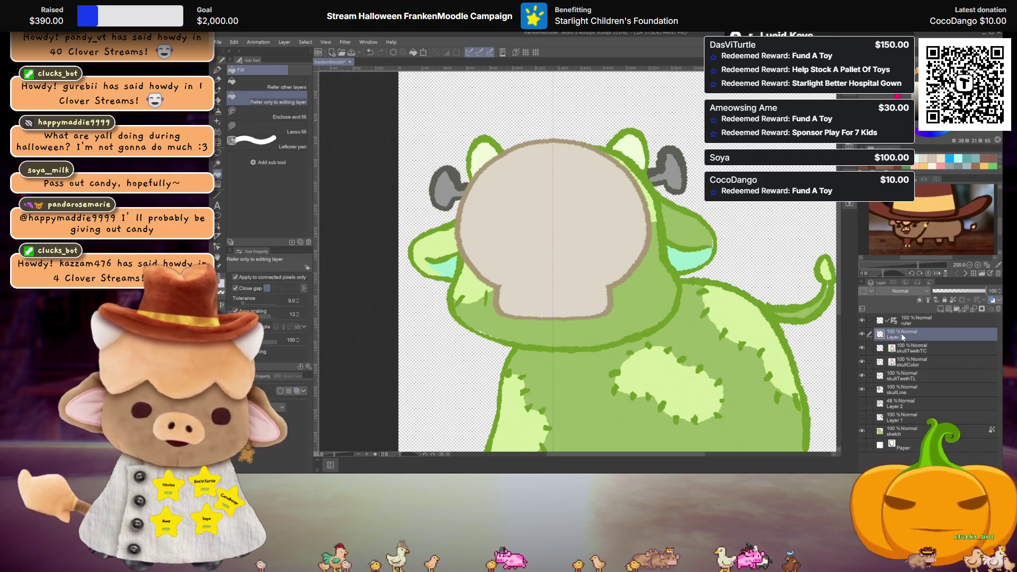
double_click(897, 336)
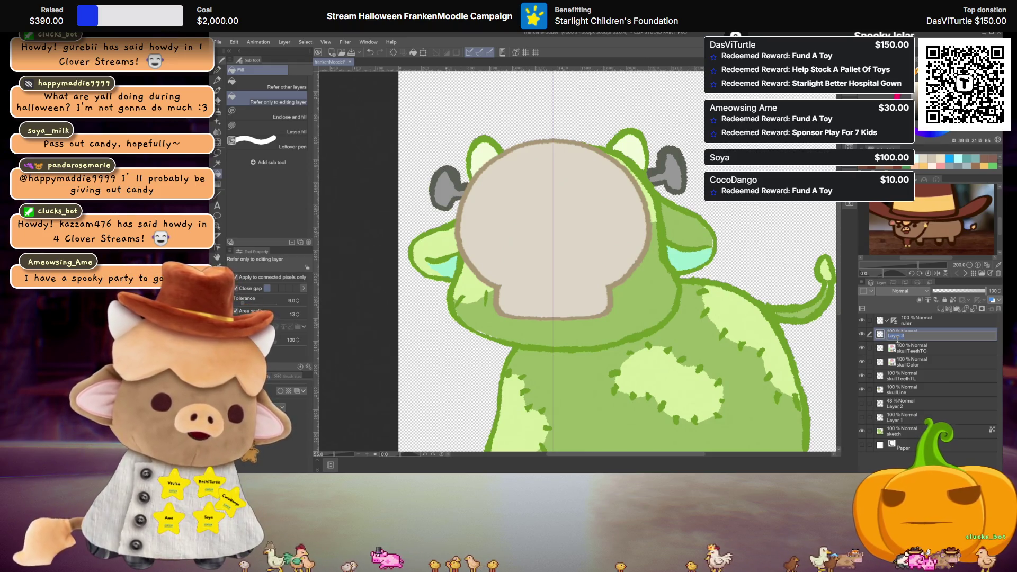
key(BackSpace)
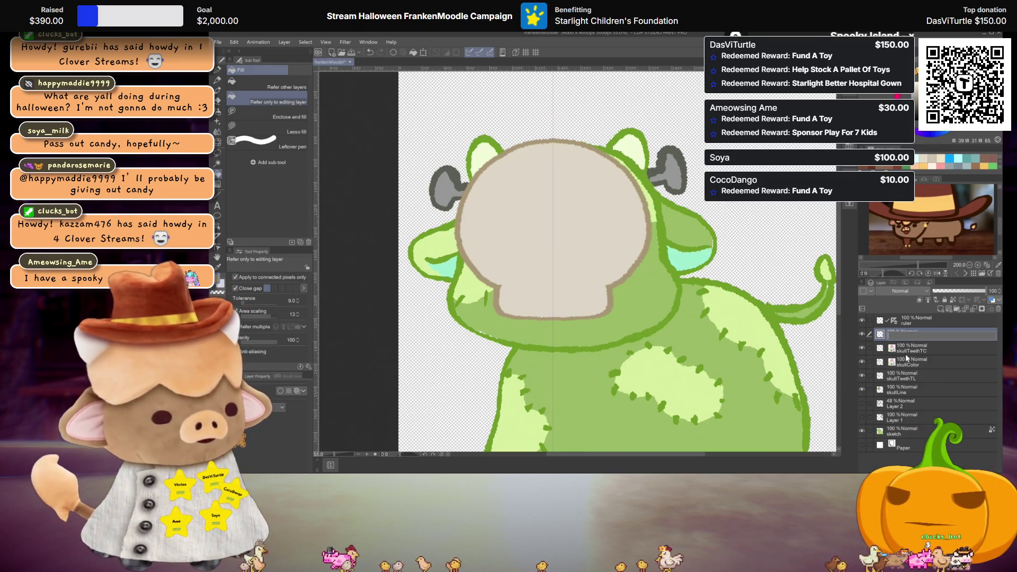
- Duplicate the skullTeethTC and skullTeethTL layers together
click(906, 351)
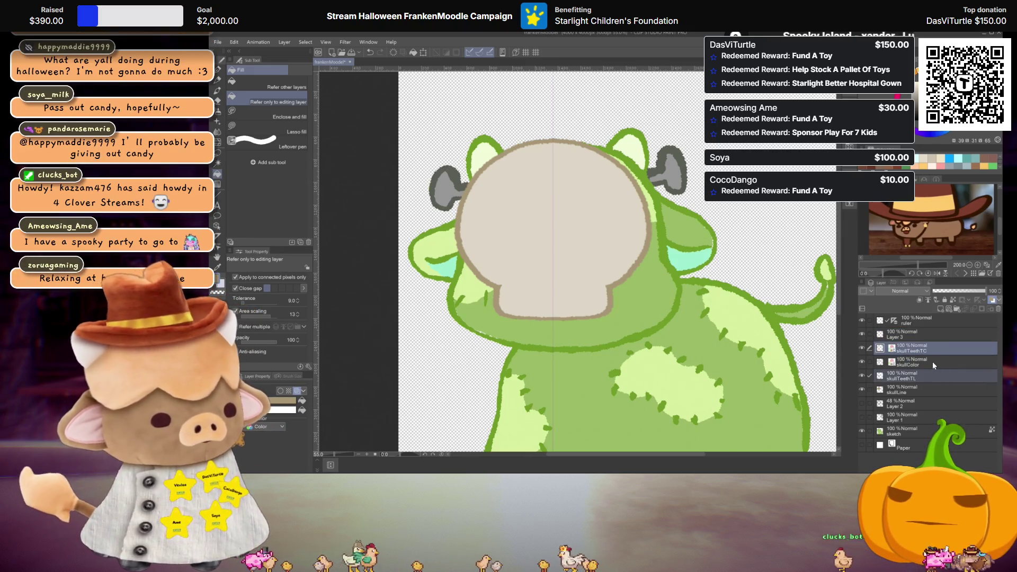
key(ctrl+c)
key(ctrl+v)
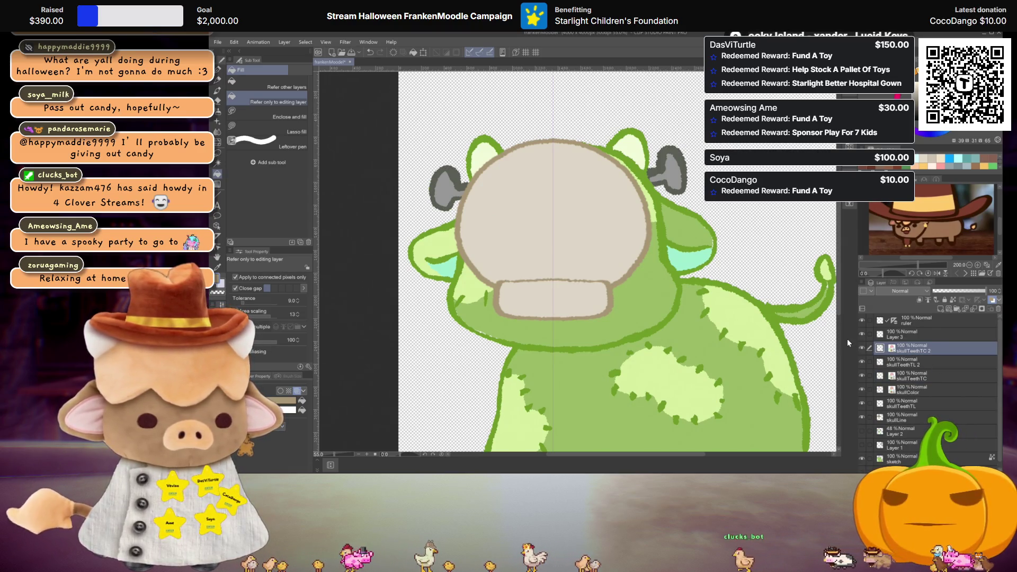
- Group the copied teeth layers into Folder 1
key(ctrl+t)
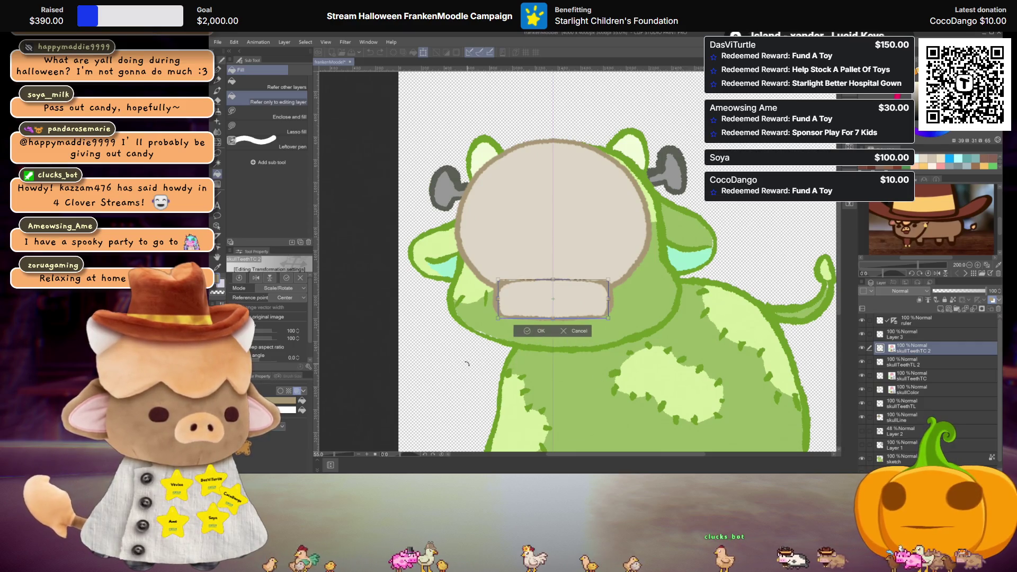
click(577, 334)
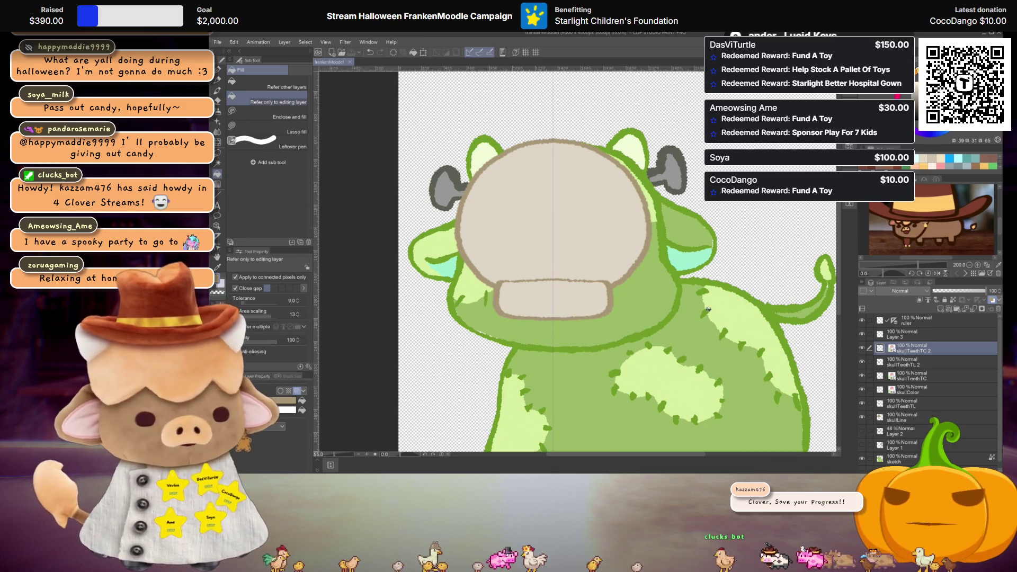
ctrl+click(921, 360)
key(ctrl+g)
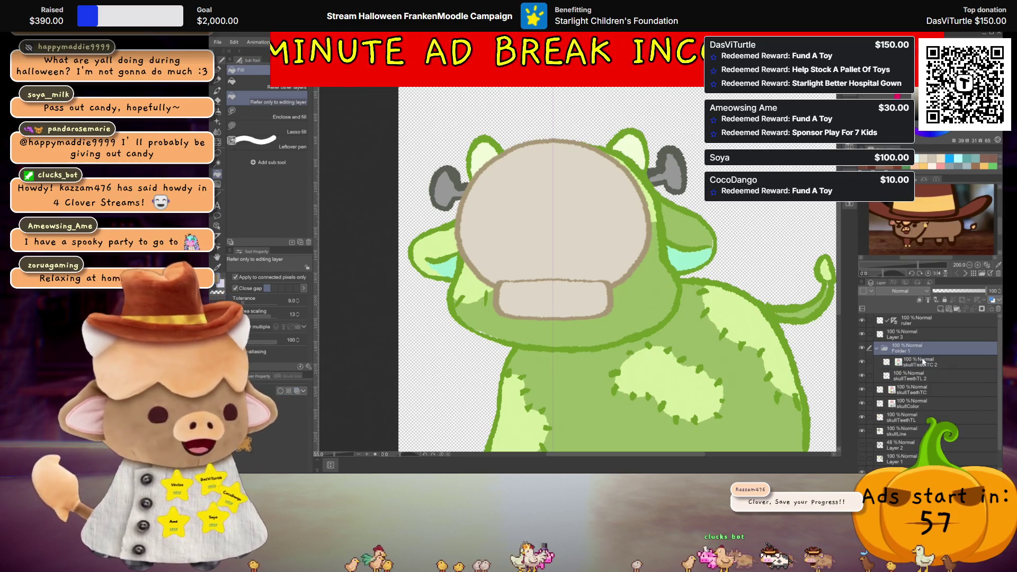
- Move the grouped teeth copy down under the first block and place Folder 1 beneath skullTeethTL
key(ctrl+t)
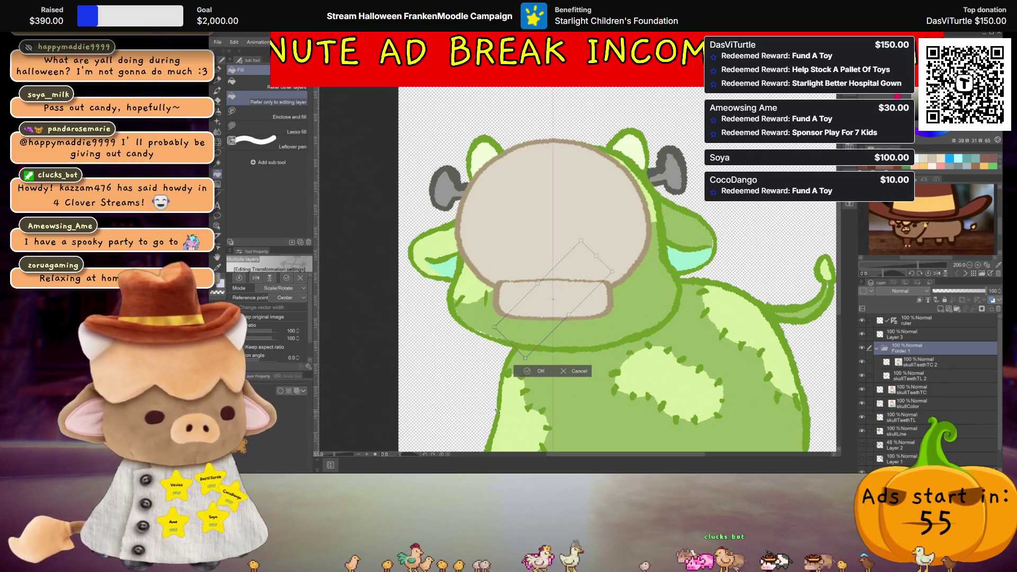
mouse_move(564, 294)
mouse_down()
mouse_move(566, 330)
mouse_move(553, 325)
mouse_move(593, 335)
mouse_up()
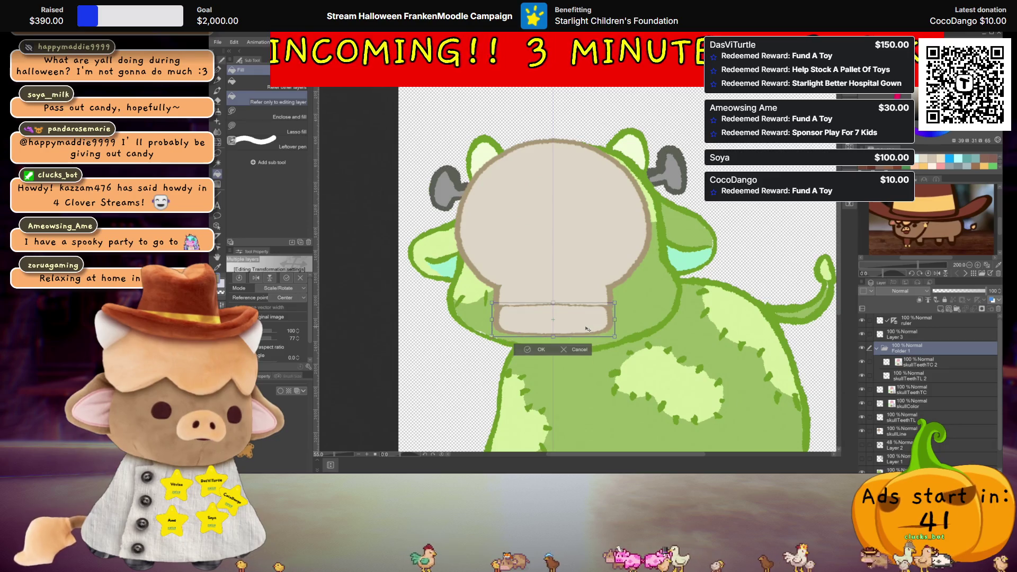
key(ctrl+z)
key(ctrl+z)
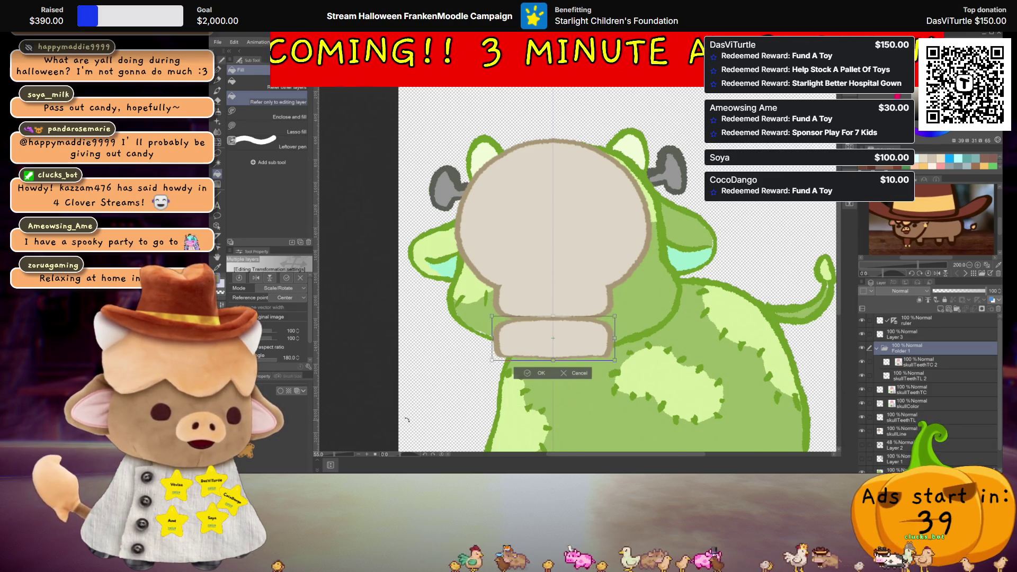
drag(594, 343, 595, 336)
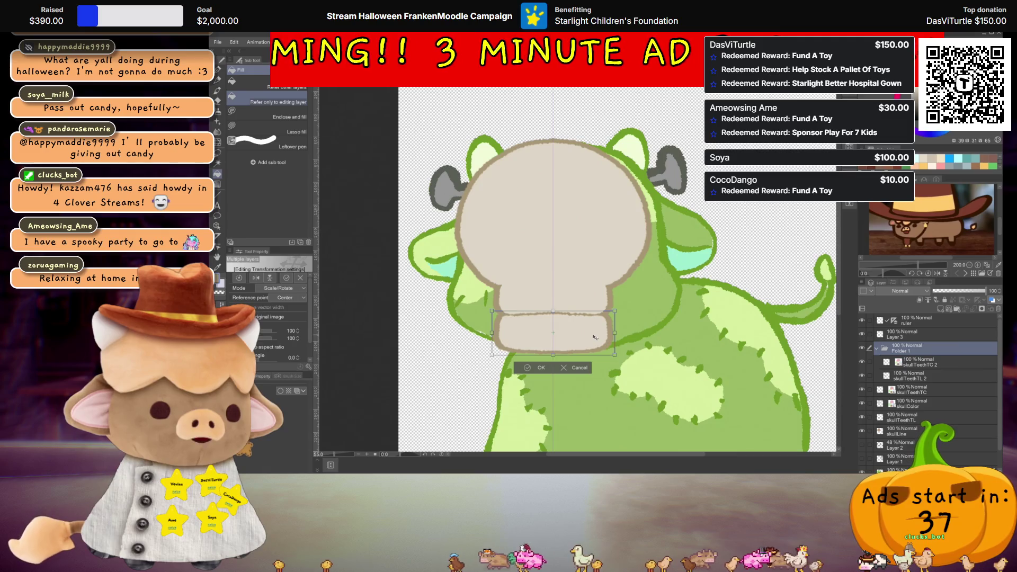
key(Return)
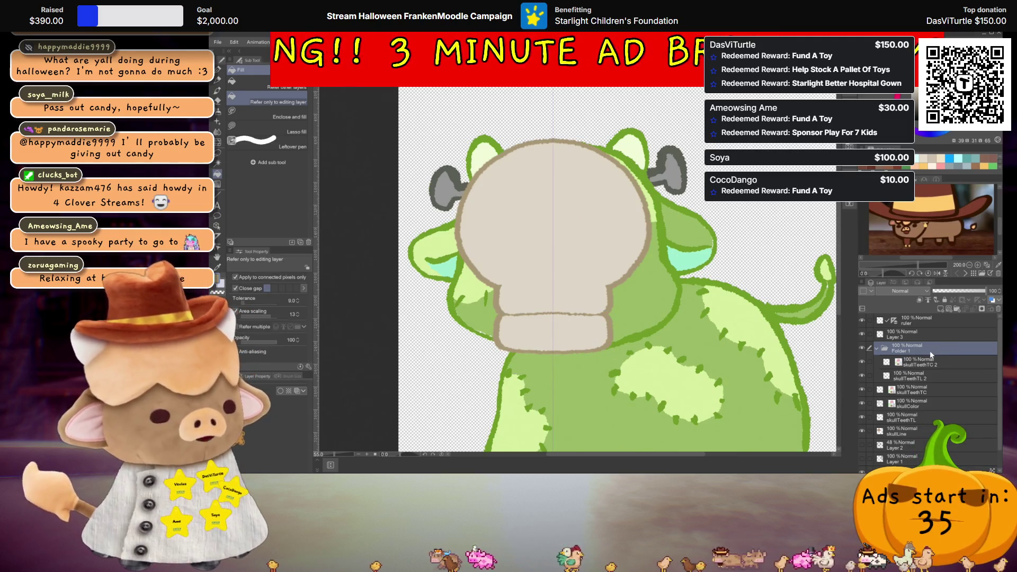
drag(932, 348, 919, 421)
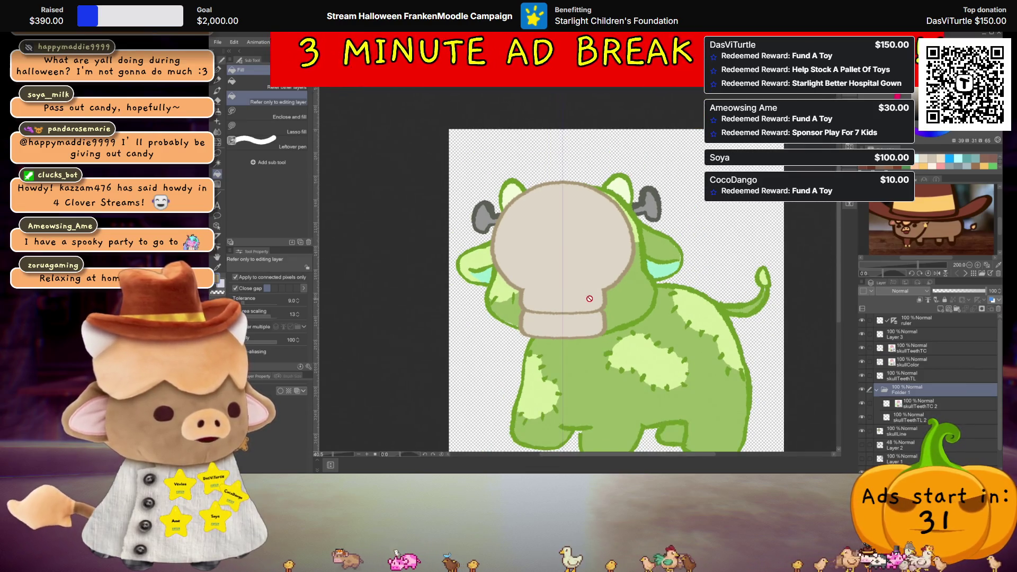
- Delete Folder 1 and its two copied teeth layers, keeping only the upper teeth piece
scroll(589, 298, up, 1)
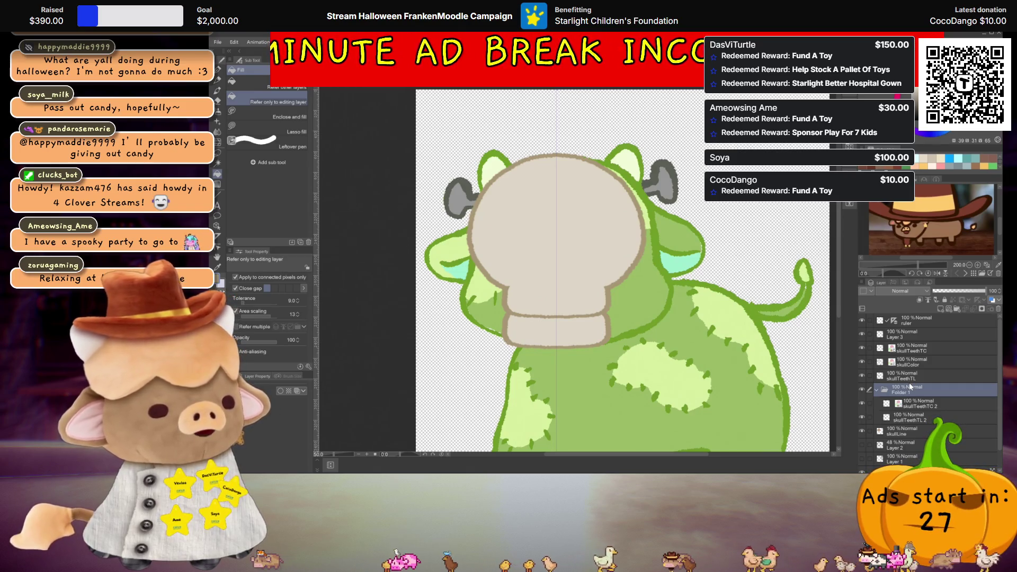
shift+click(922, 417)
key(Delete)
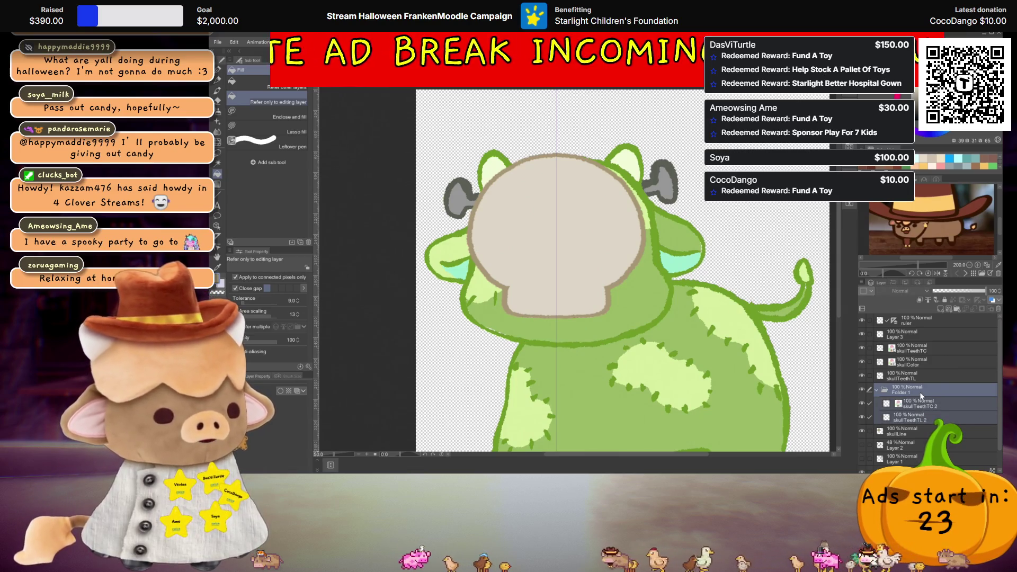
click(998, 309)
click(909, 336)
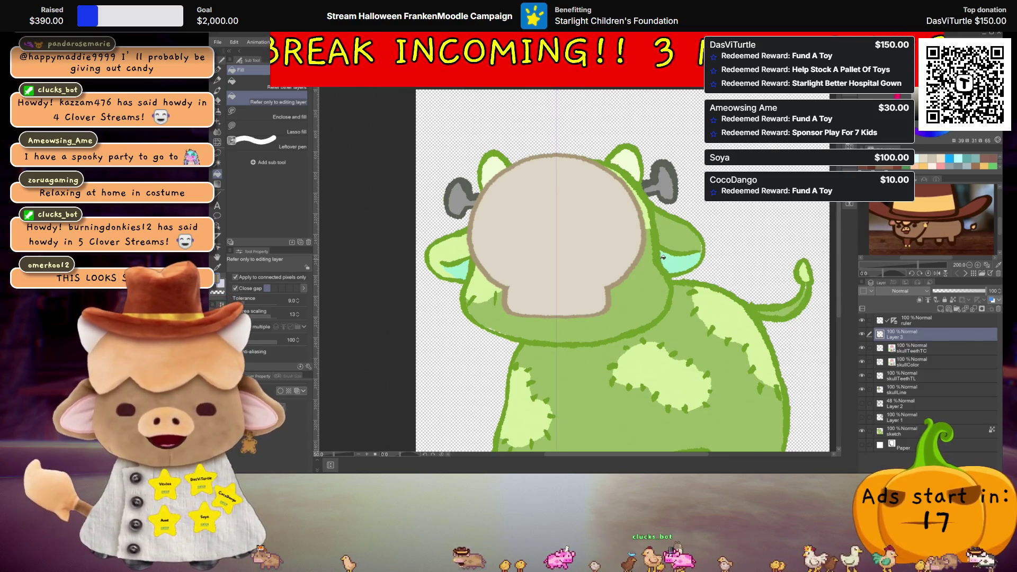
scroll(538, 288, up, 3)
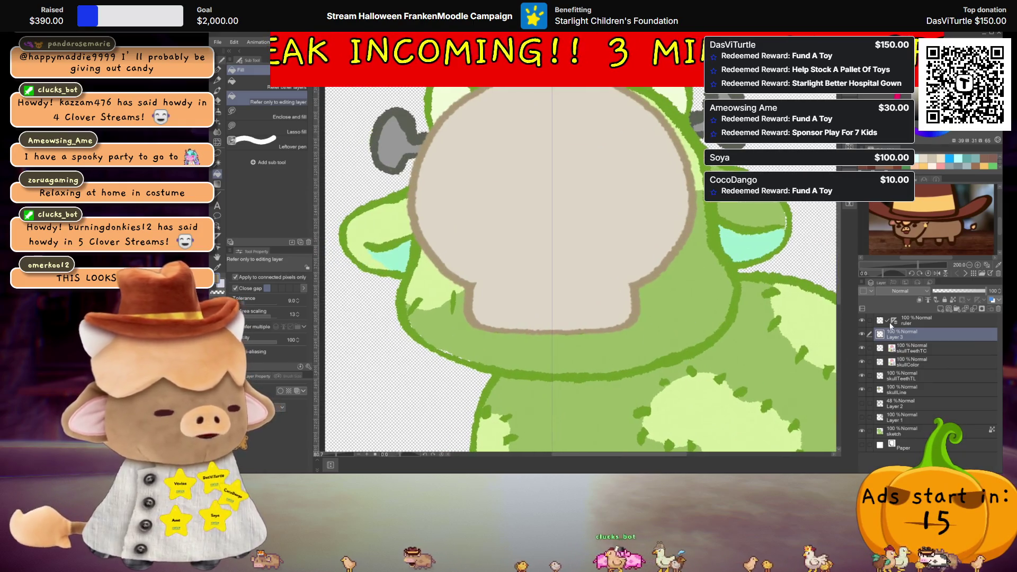
- Rename Layer 3 to teethLines
double_click(904, 336)
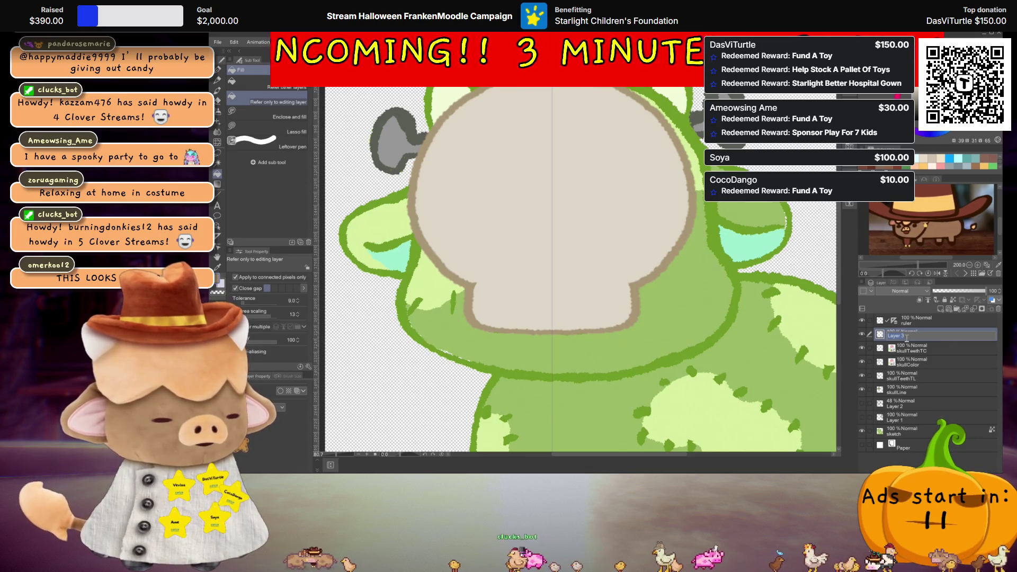
text(teethLines)
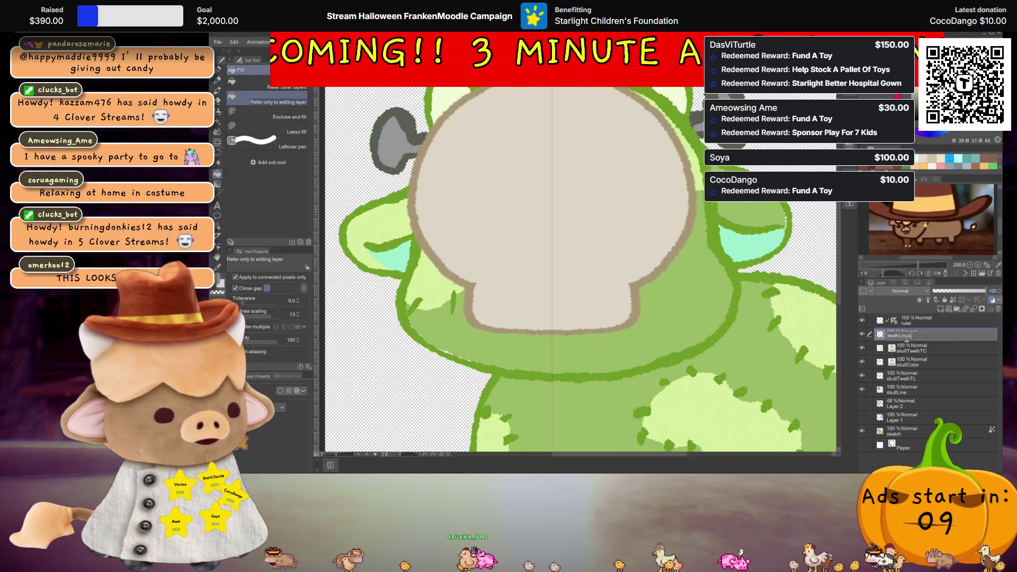
scroll(498, 325, up, 2)
- With the textured pen, draw brown vertical tooth lines along the skull's lower edge
key(p)
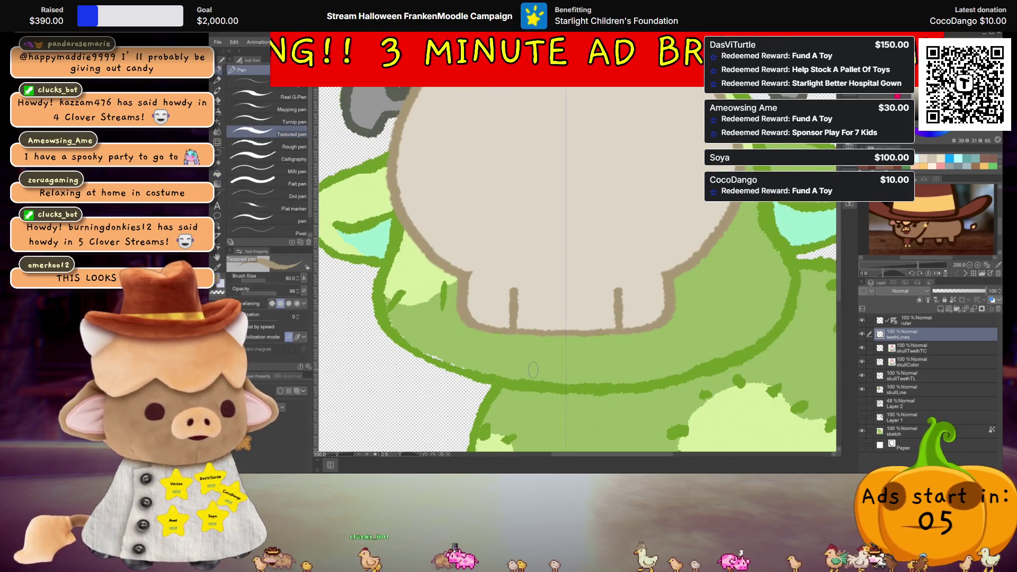
key(ctrl+z)
key(ctrl+z)
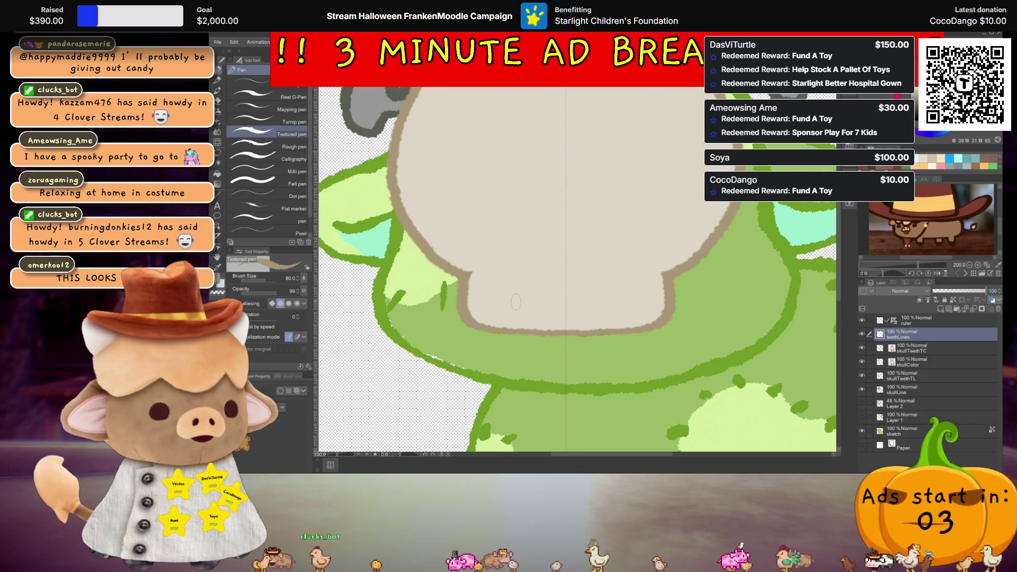
drag(566, 301, 566, 316)
scroll(608, 318, down, 2)
scroll(608, 318, down, 2)
scroll(608, 319, down, 1)
scroll(608, 318, up, 1)
scroll(588, 332, up, 1)
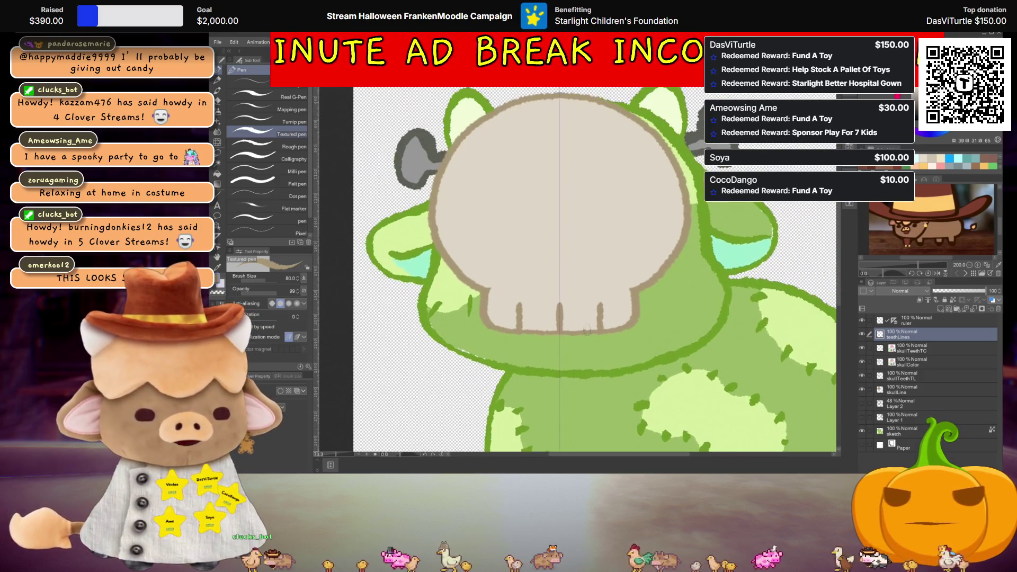
drag(575, 353, 579, 329)
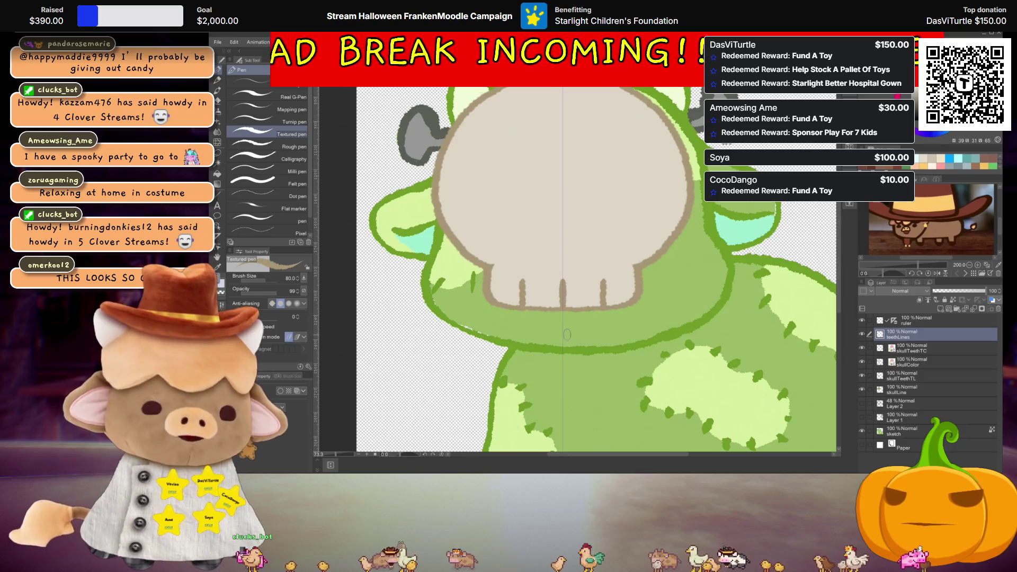
scroll(585, 250, up, 1)
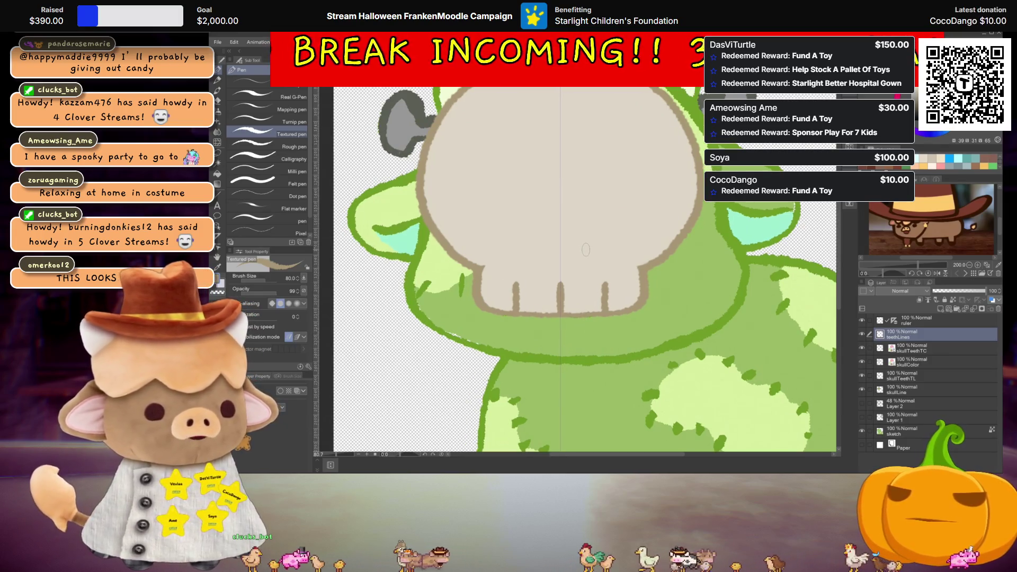
drag(580, 256, 535, 275)
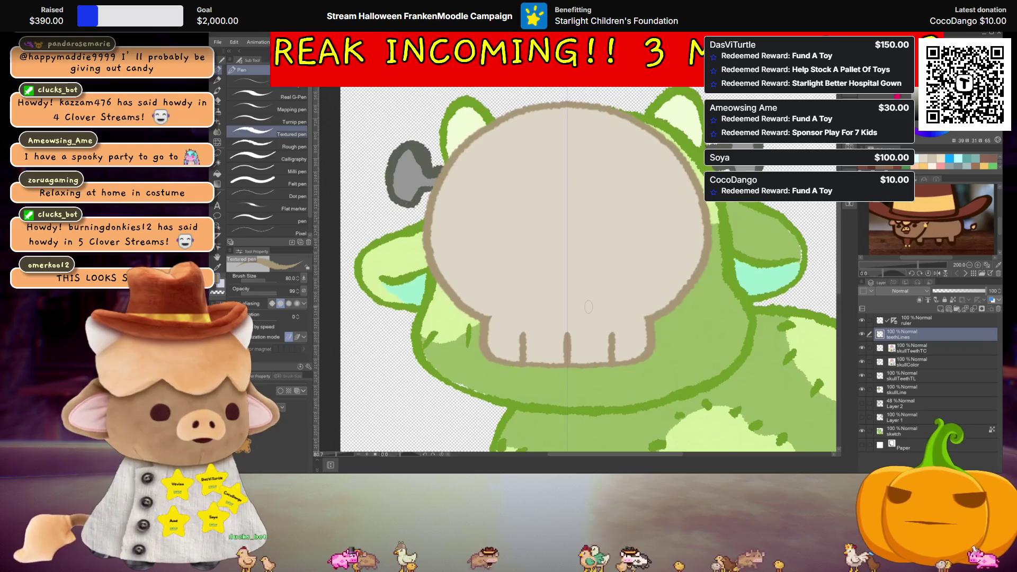
scroll(595, 313, up, 2)
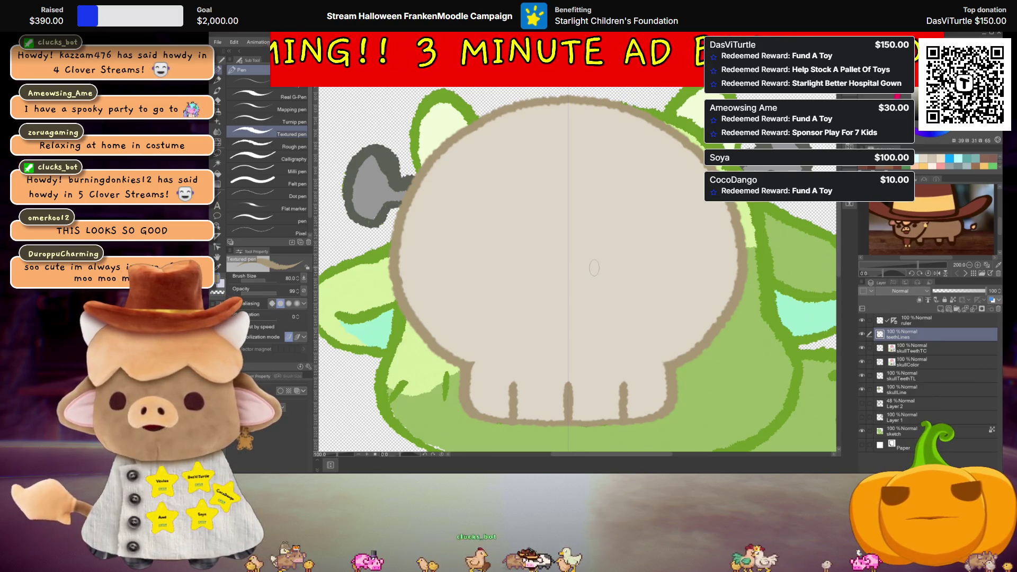
scroll(609, 257, down, 2)
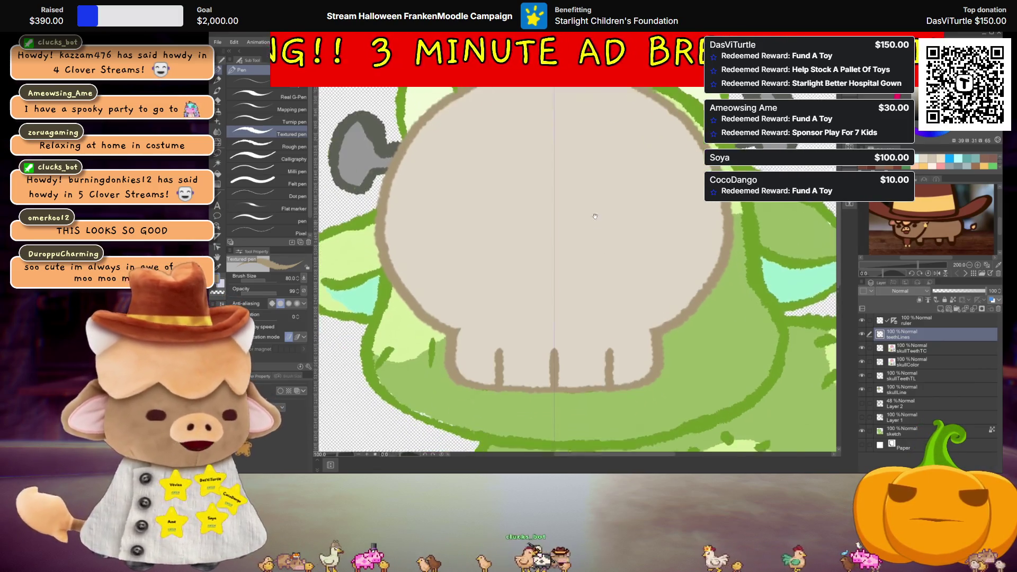
scroll(557, 333, down, 2)
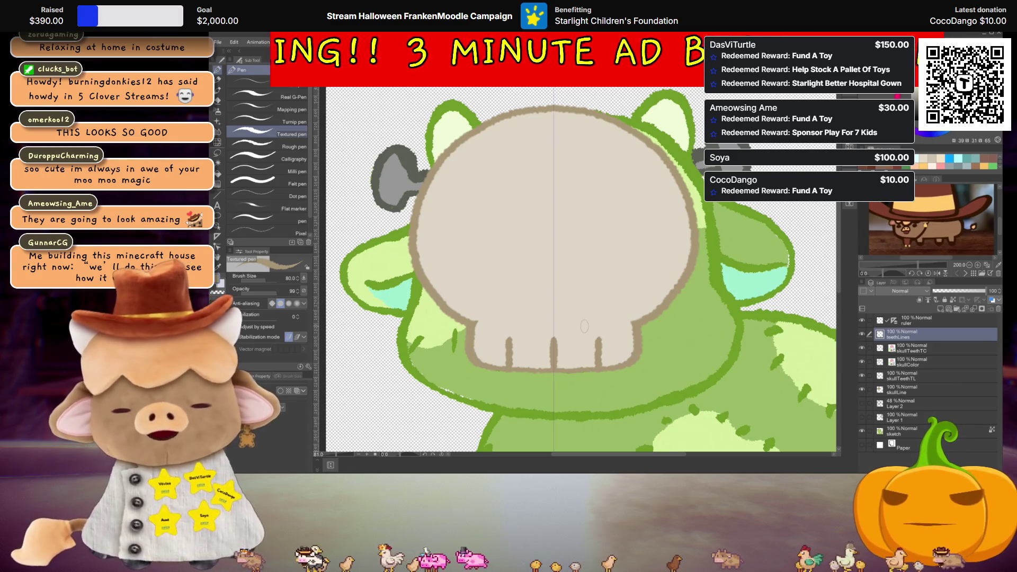
scroll(610, 298, down, 2)
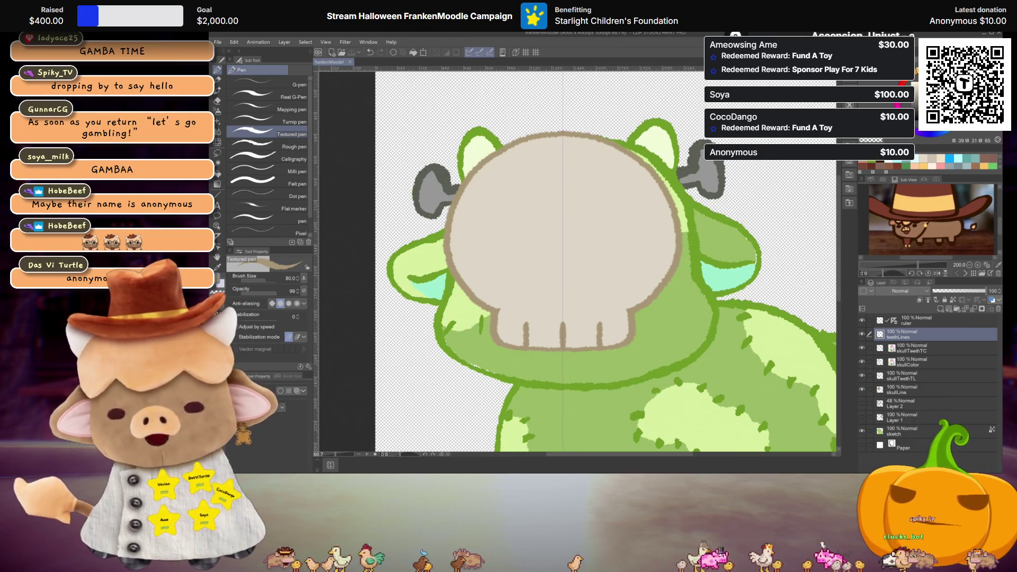
scroll(721, 245, down, 2)
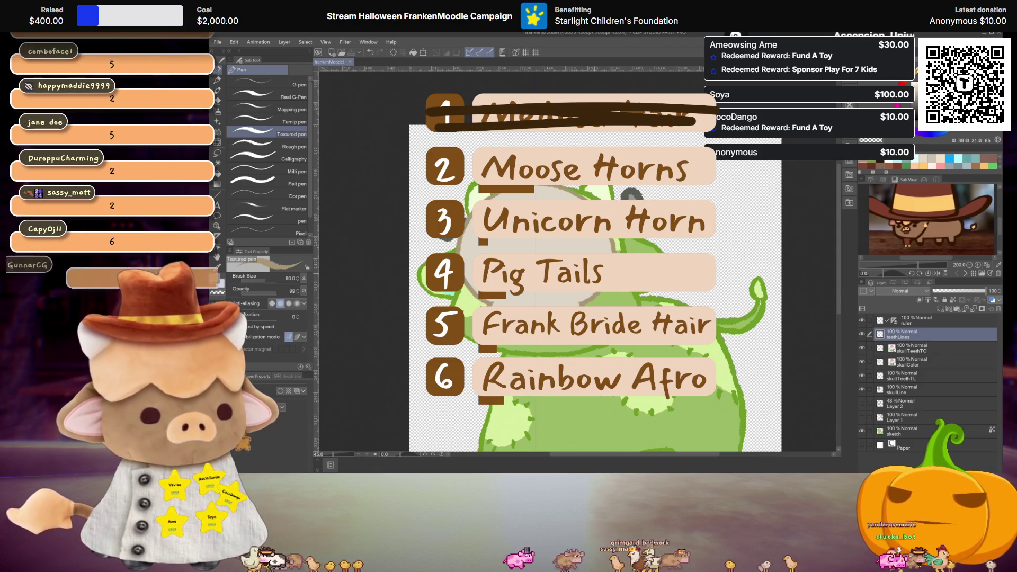
click(862, 417)
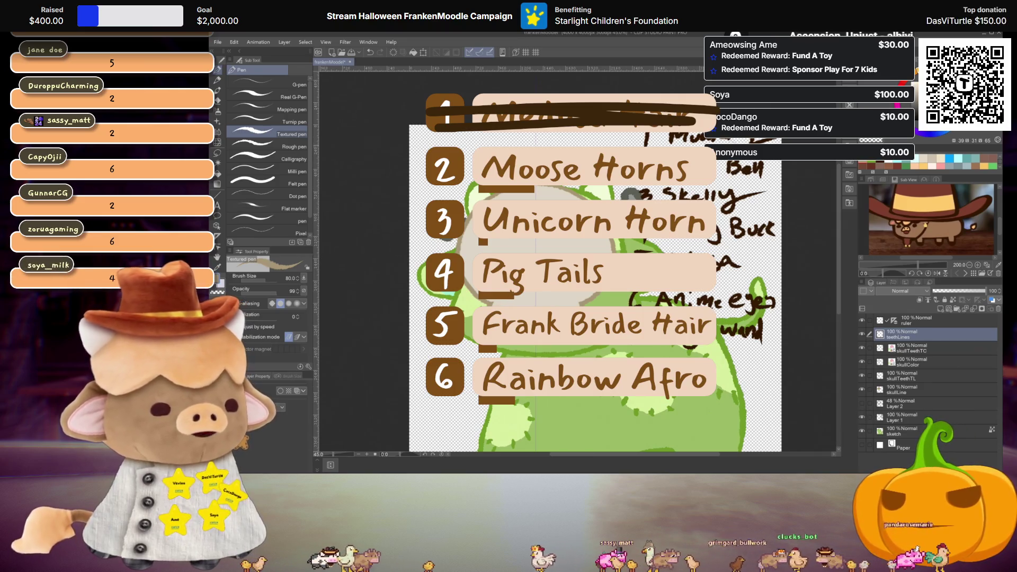
scroll(578, 286, down, 2)
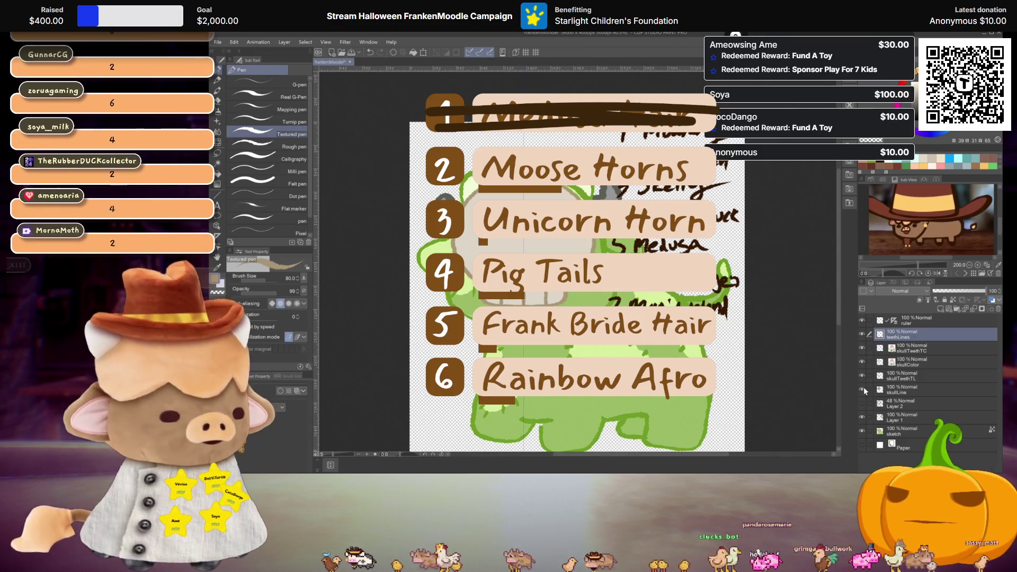
click(861, 415)
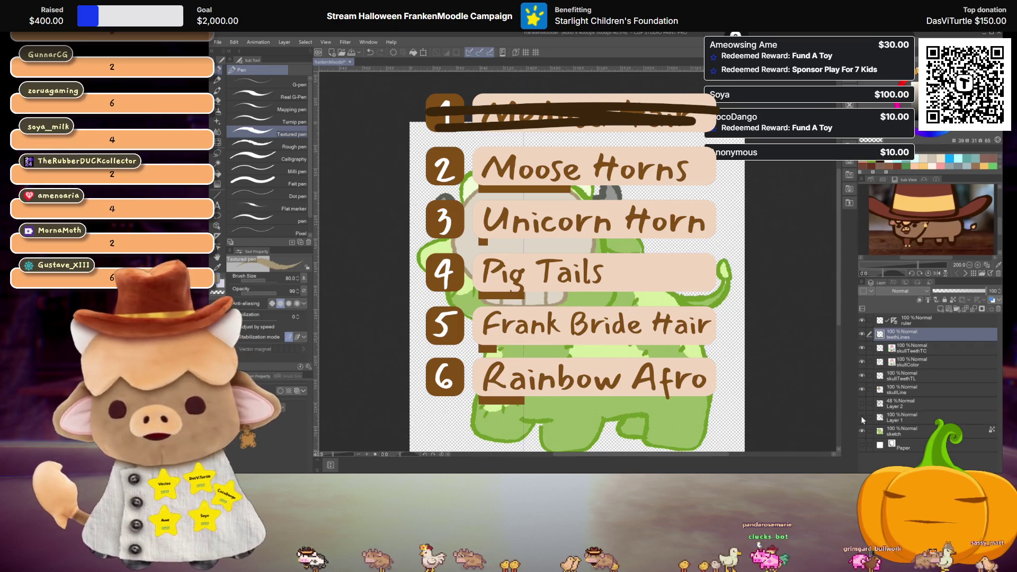
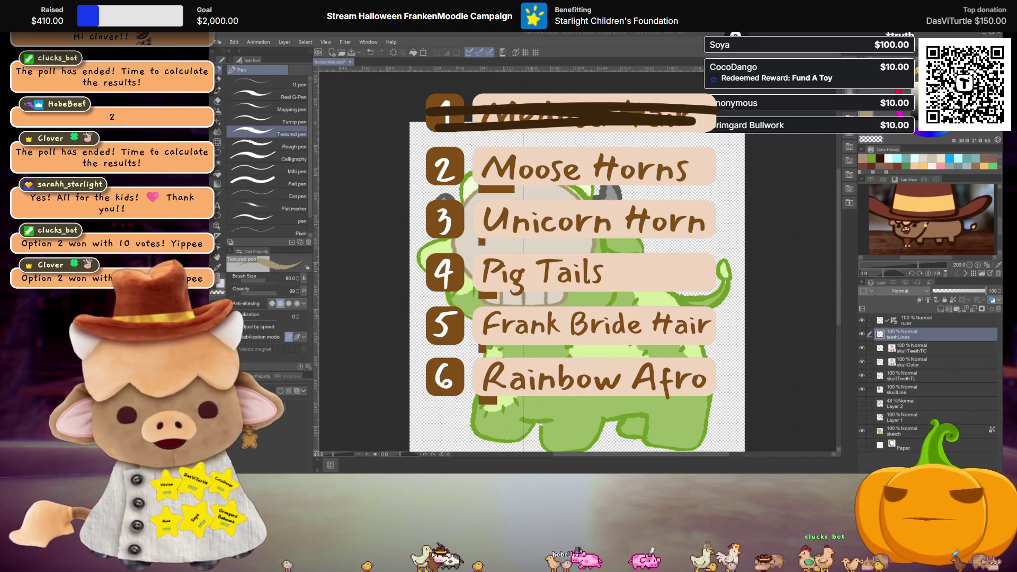
- Undo the last stroke, show the Layer 2 sketch, zoom in, and sketch an antler curve
key(ctrl+z)
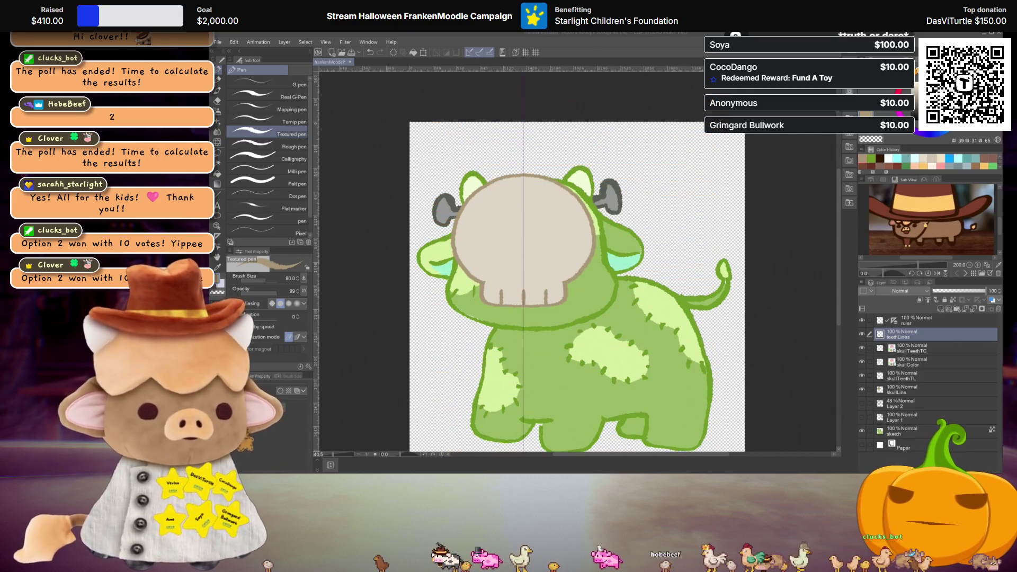
click(862, 405)
scroll(564, 250, up, 2)
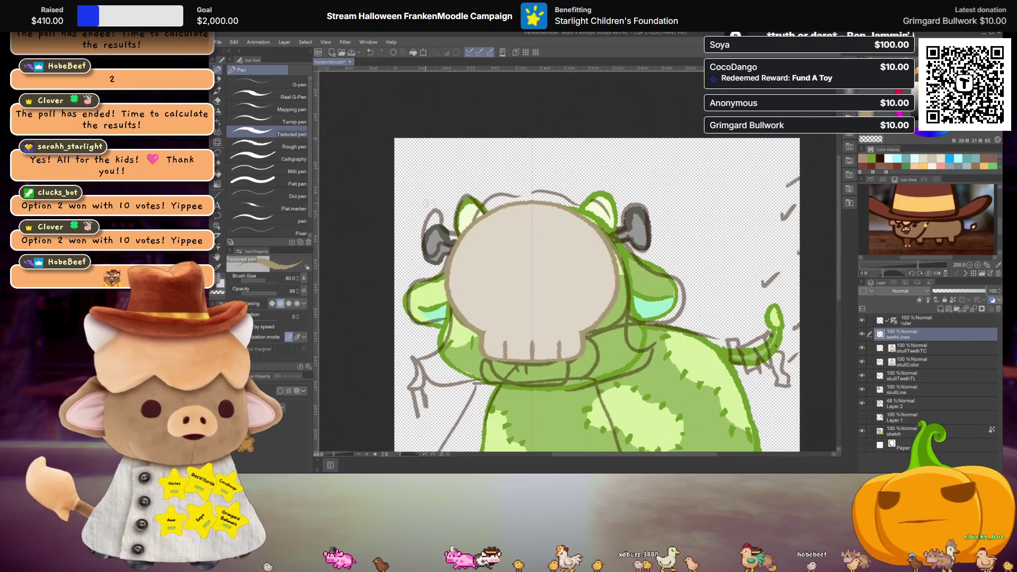
scroll(564, 248, up, 2)
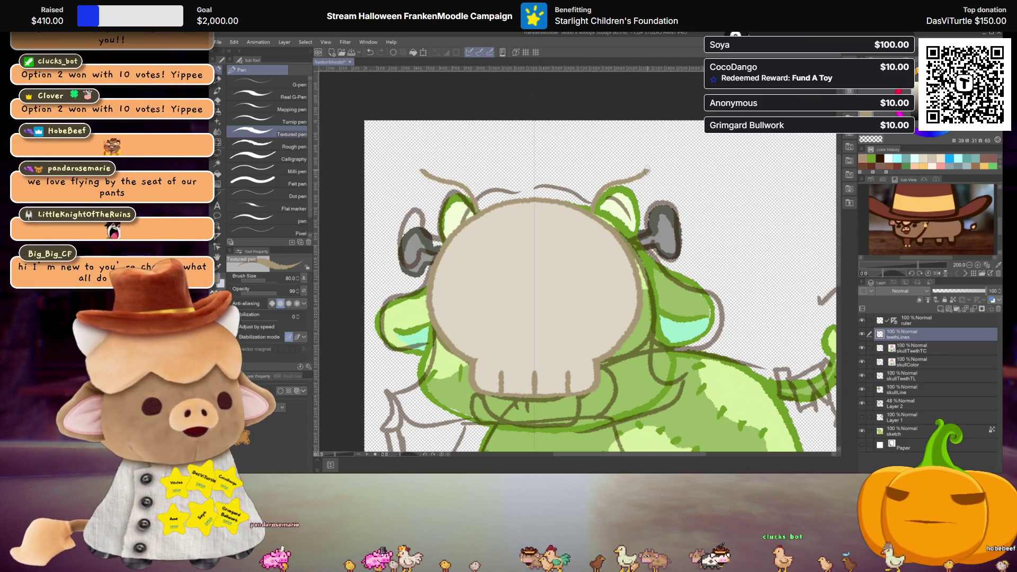
drag(702, 152, 711, 210)
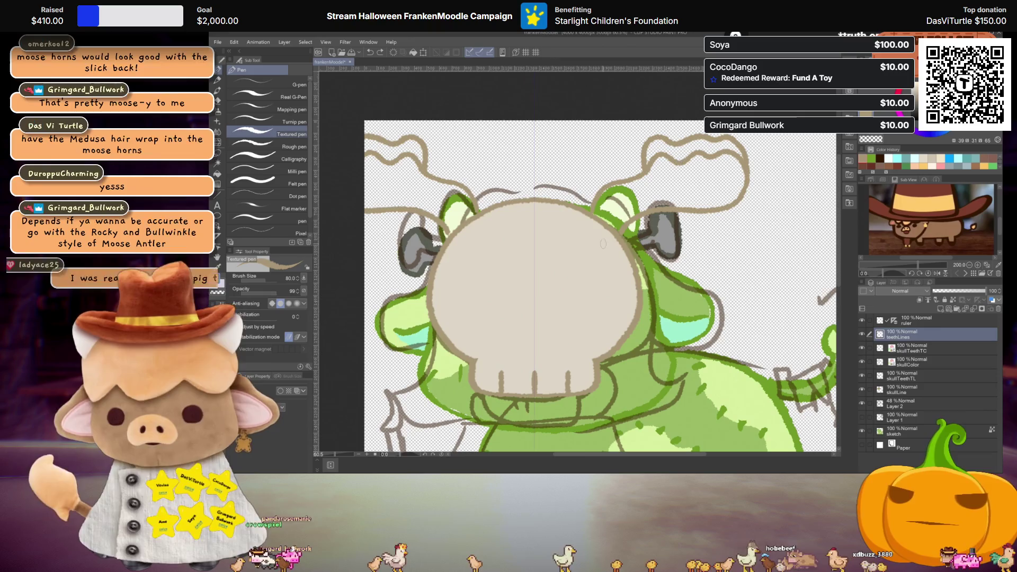
mouse_move(731, 263)
mouse_down()
mouse_move(760, 227)
mouse_move(766, 254)
mouse_move(786, 245)
mouse_move(768, 283)
mouse_up()
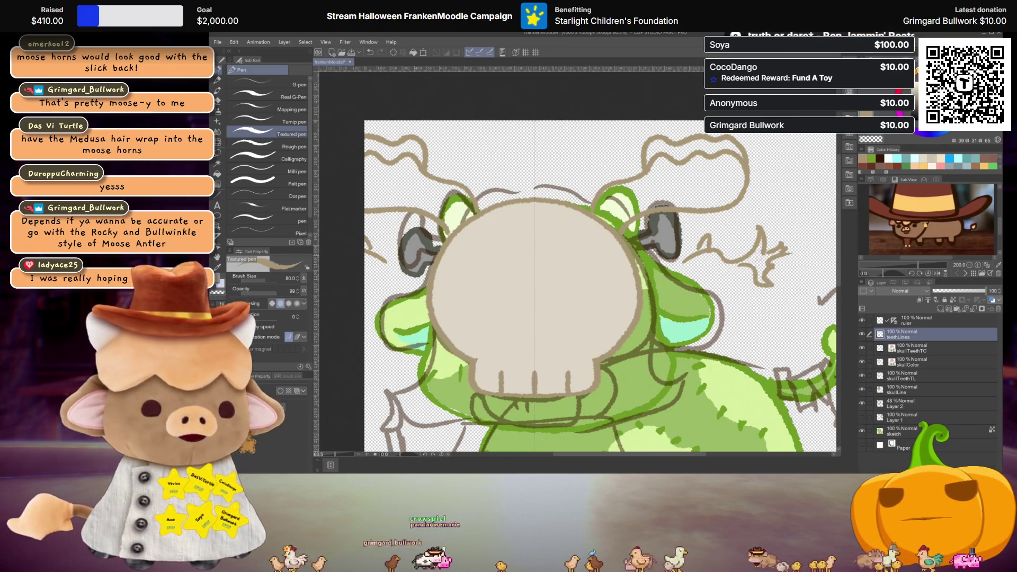
key(ctrl+z)
key(ctrl+z)
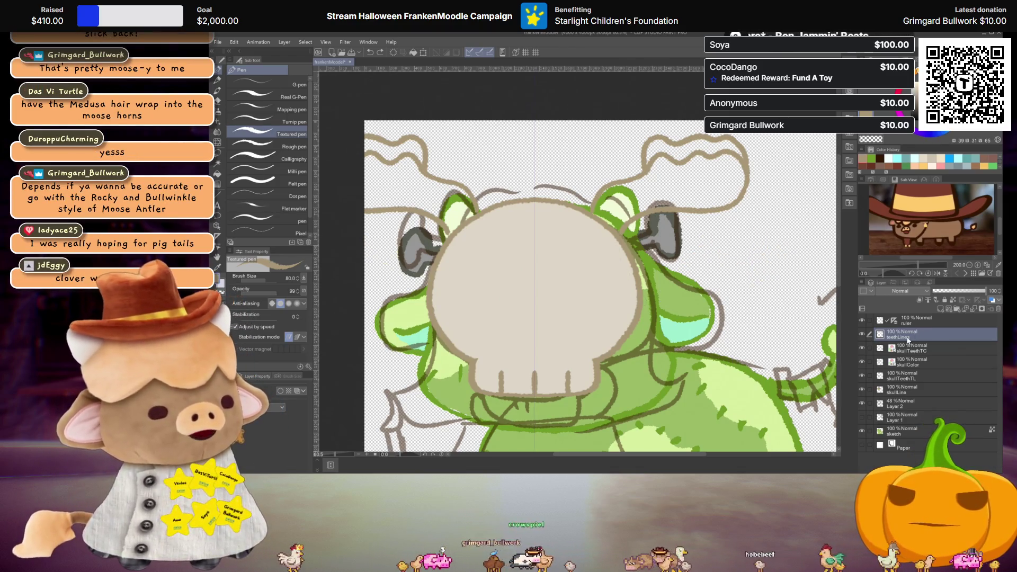
key(ctrl+z)
key(ctrl+z)
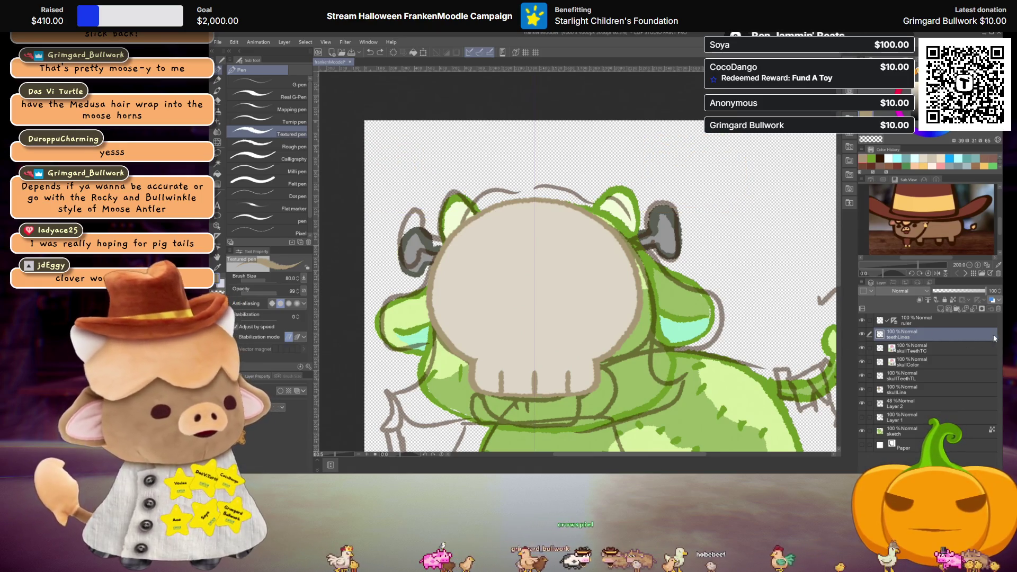
click(985, 361)
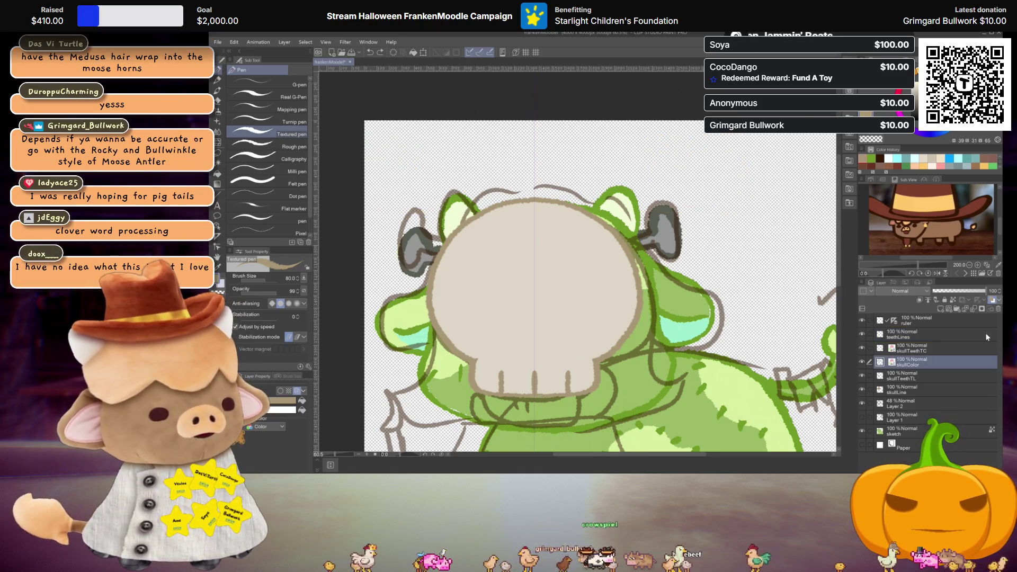
- On Layer 2, sketch mirrored dark brown moose antlers above the skull
click(909, 392)
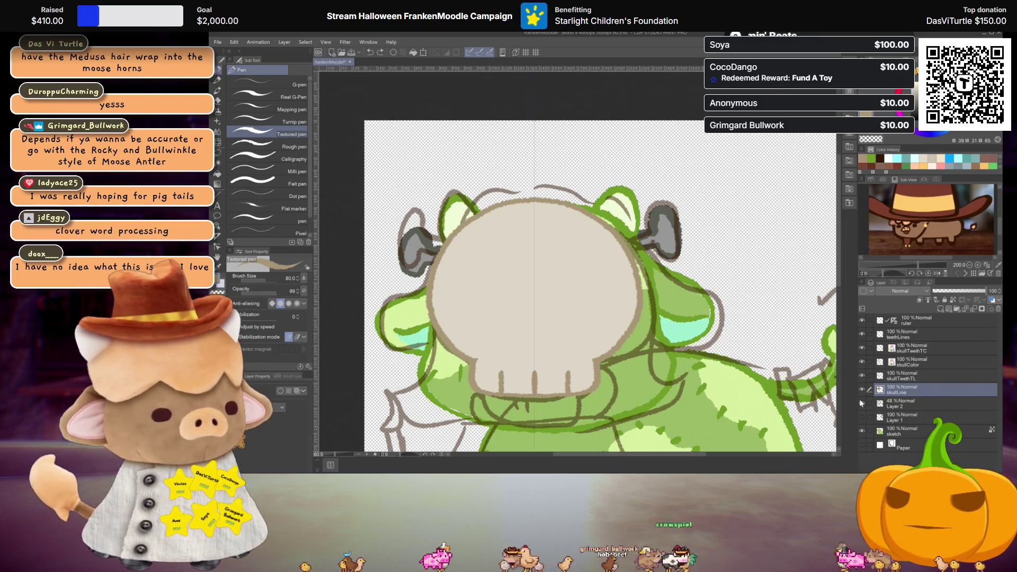
click(895, 403)
click(880, 159)
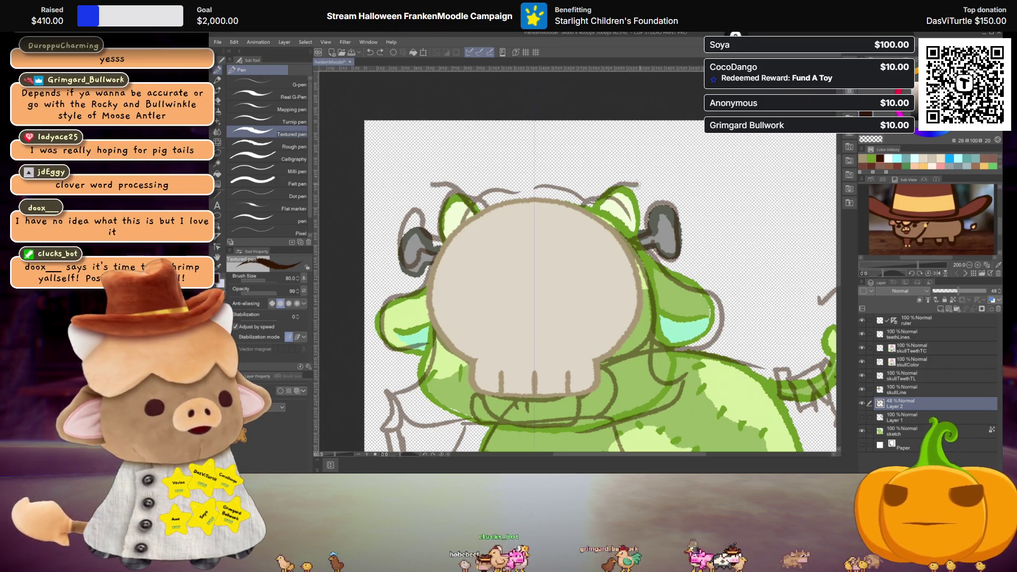
drag(540, 186, 711, 156)
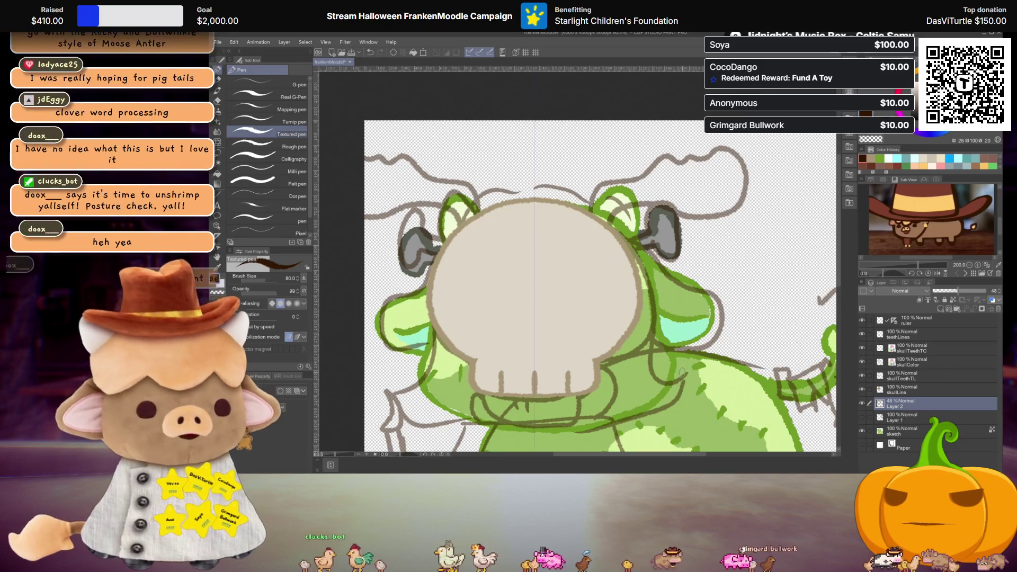
- Hide Layer 2, make teethLines the active layer, and switch the colour back to tan
click(862, 402)
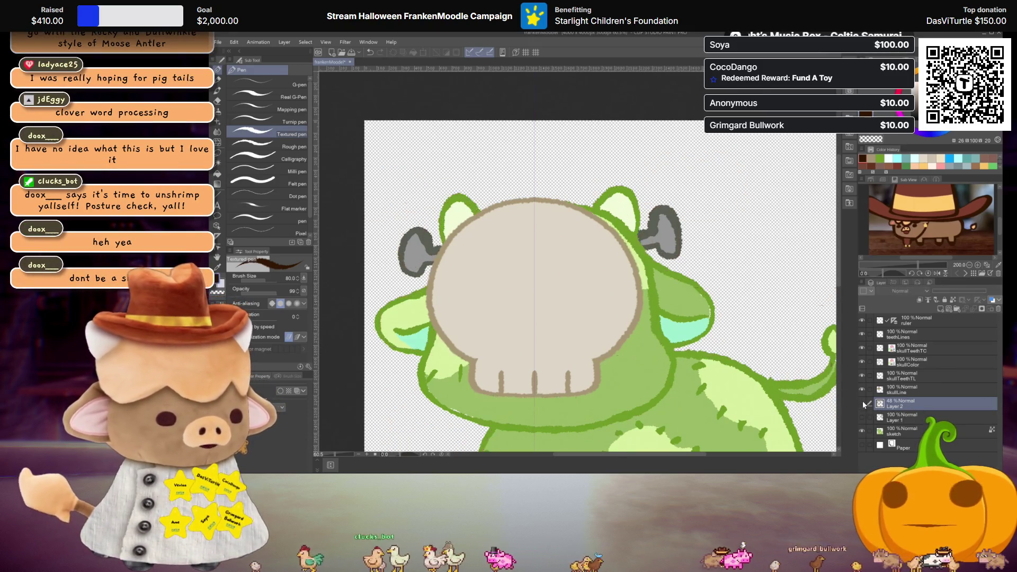
click(923, 333)
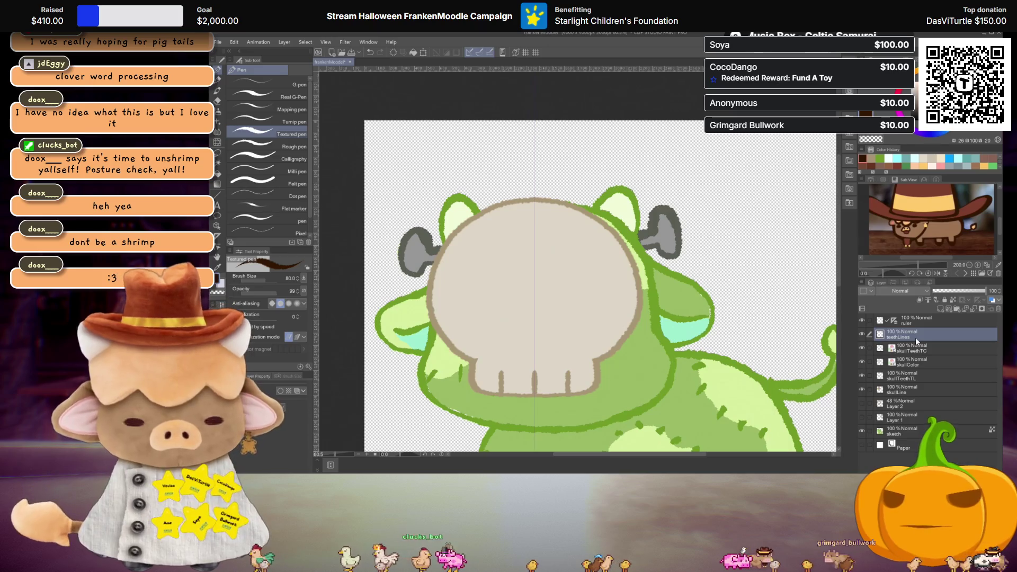
click(885, 165)
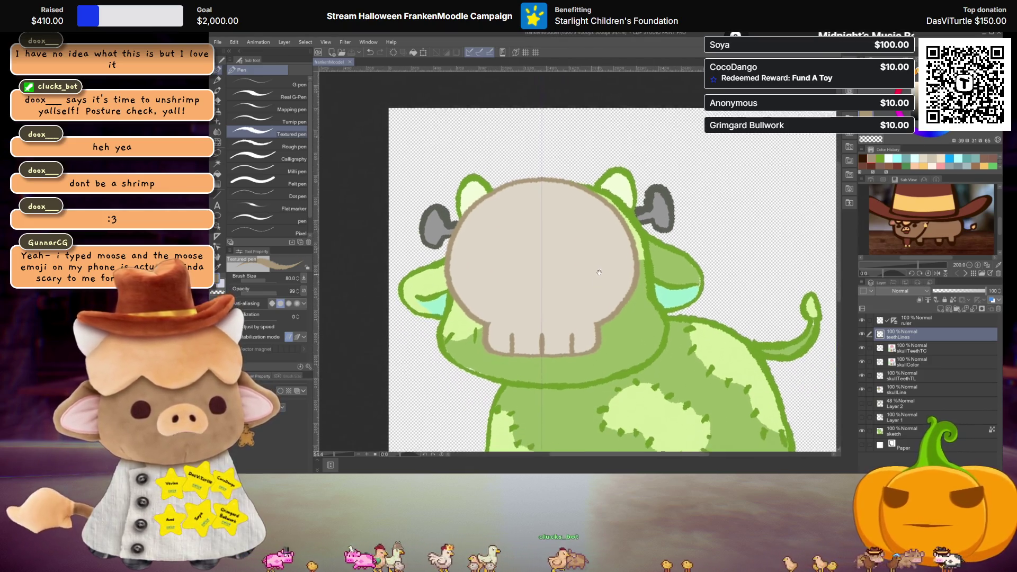
scroll(593, 223, down, 2)
scroll(594, 254, up, 1)
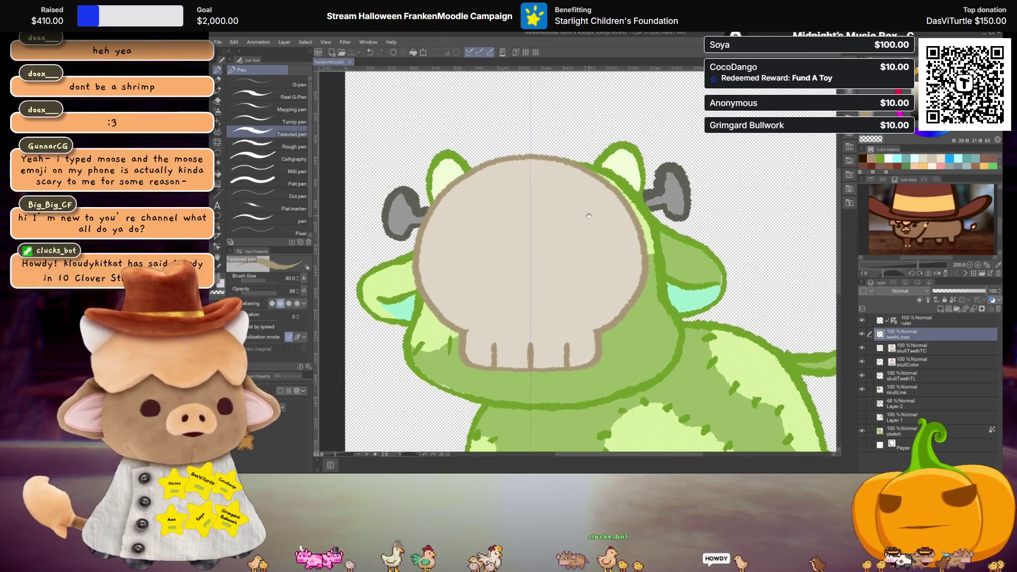
scroll(588, 219, up, 1)
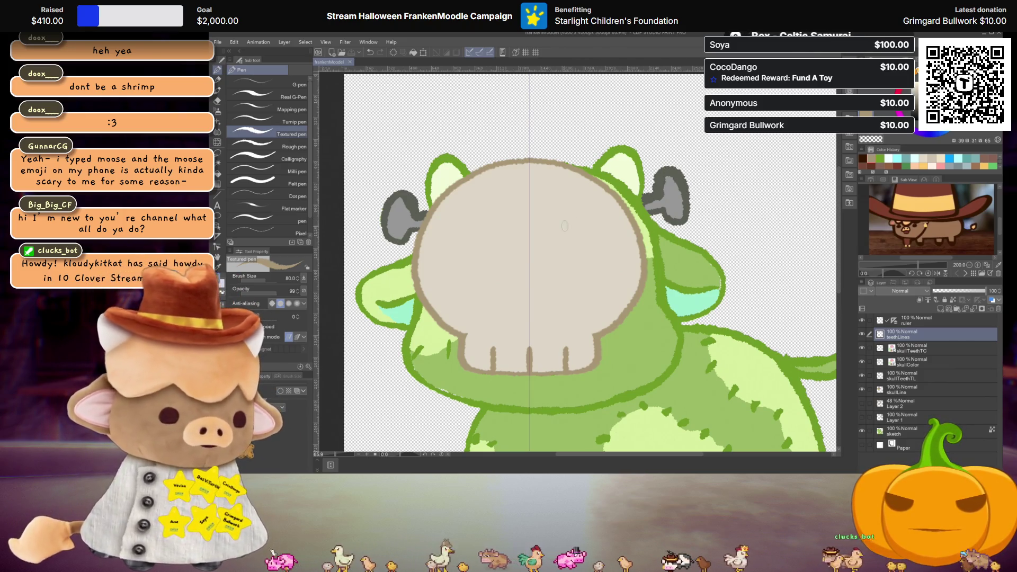
drag(554, 266, 569, 268)
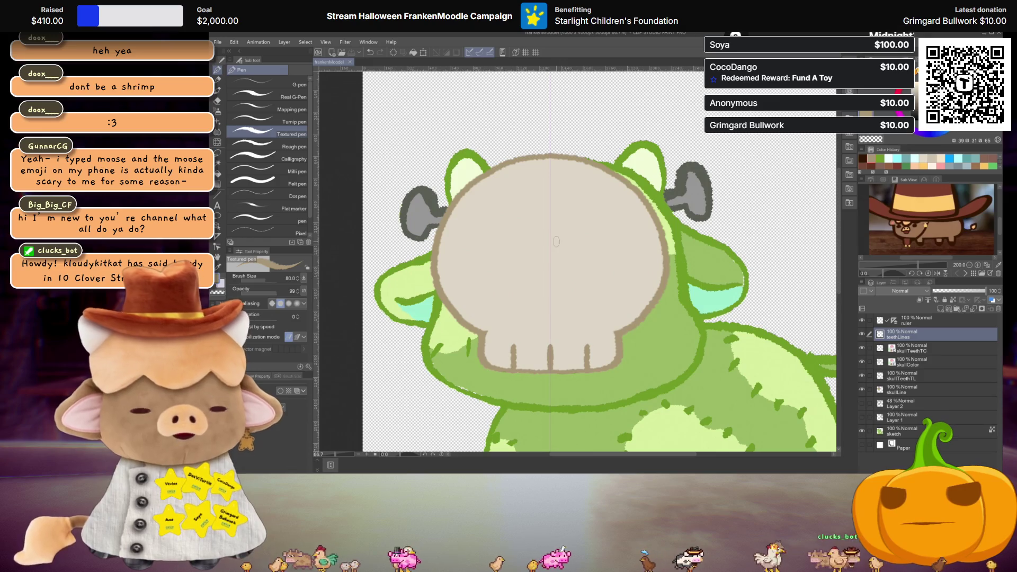
scroll(556, 242, down, 1)
scroll(561, 246, down, 1)
scroll(570, 255, up, 1)
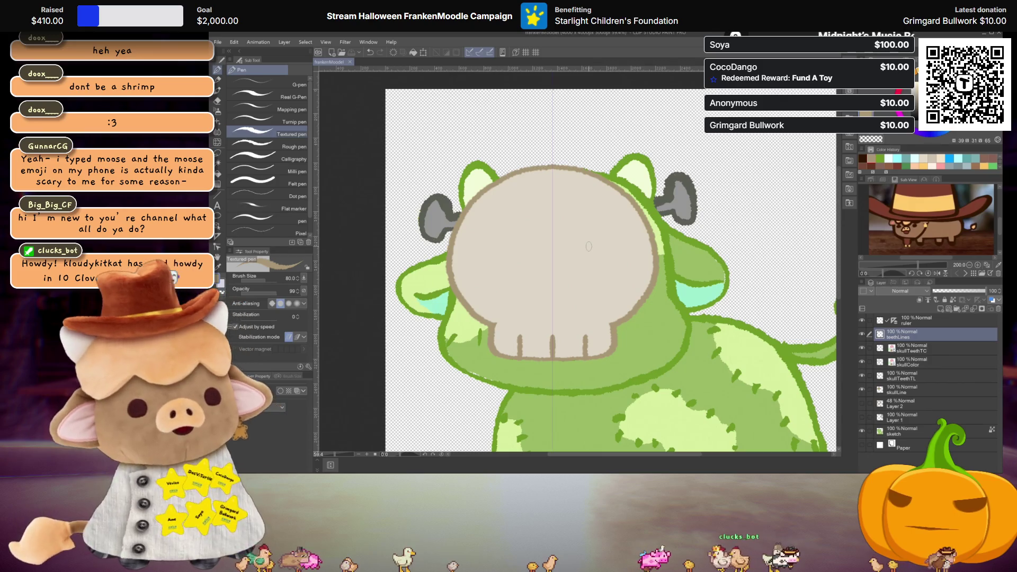
scroll(585, 249, up, 1)
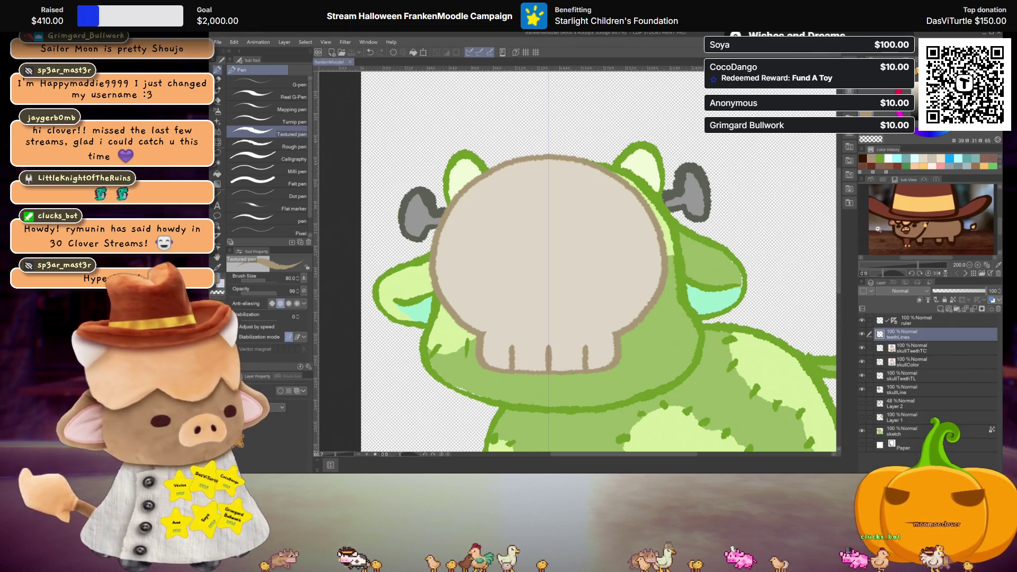
- Zoom in on the canvas to view the pasted eye reference on Layer 3
scroll(624, 194, up, 3)
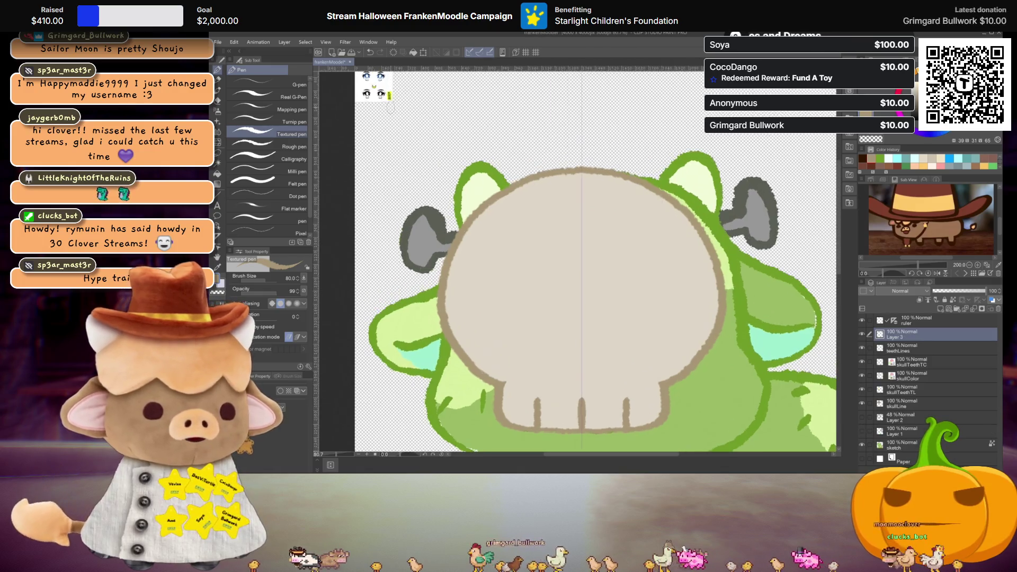
key(ctrl+v)
scroll(496, 274, up, 2)
scroll(519, 268, up, 1)
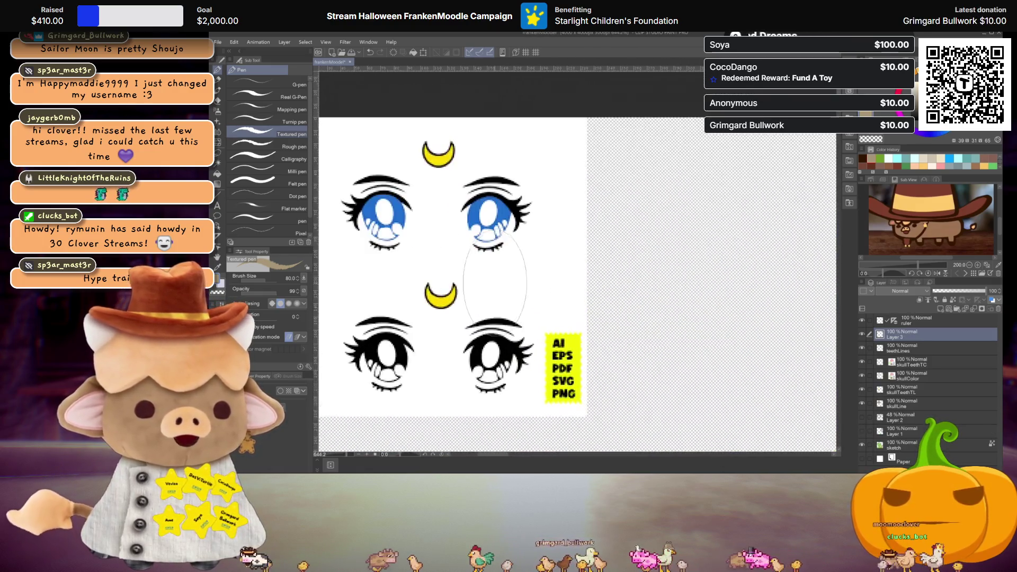
scroll(550, 260, up, 1)
scroll(592, 250, up, 1)
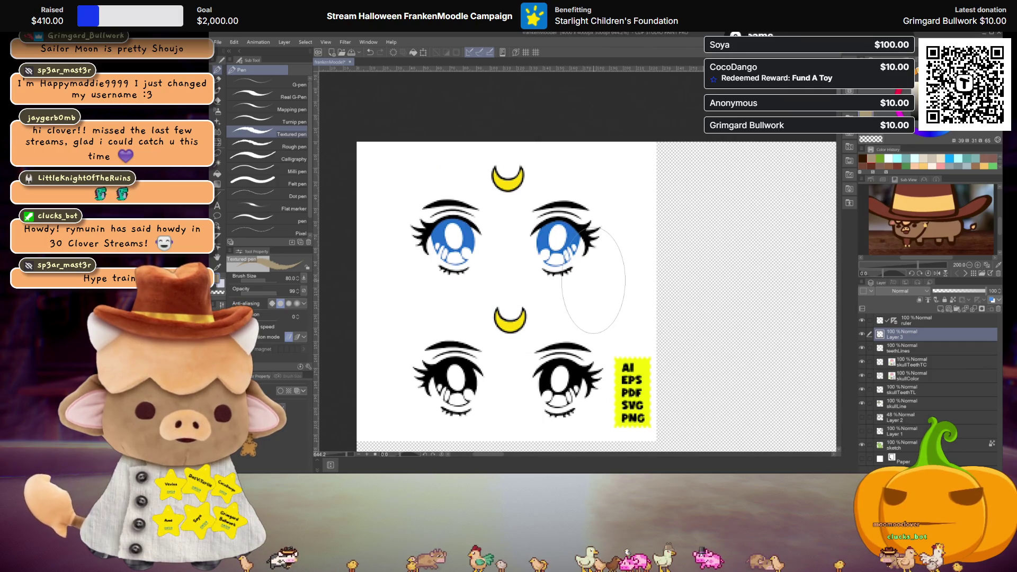
scroll(592, 251, down, 1)
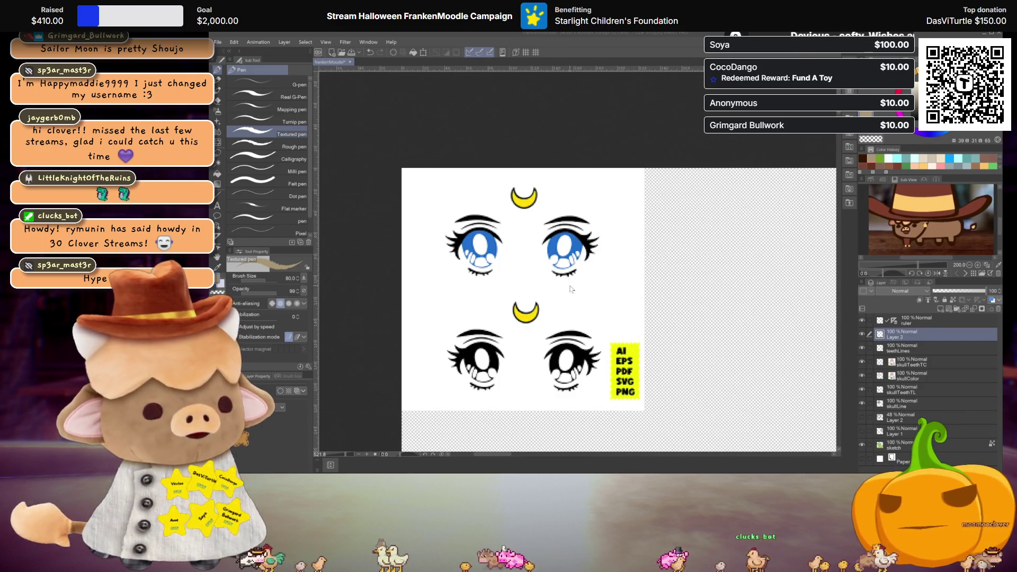
scroll(612, 236, down, 1)
scroll(606, 273, down, 3)
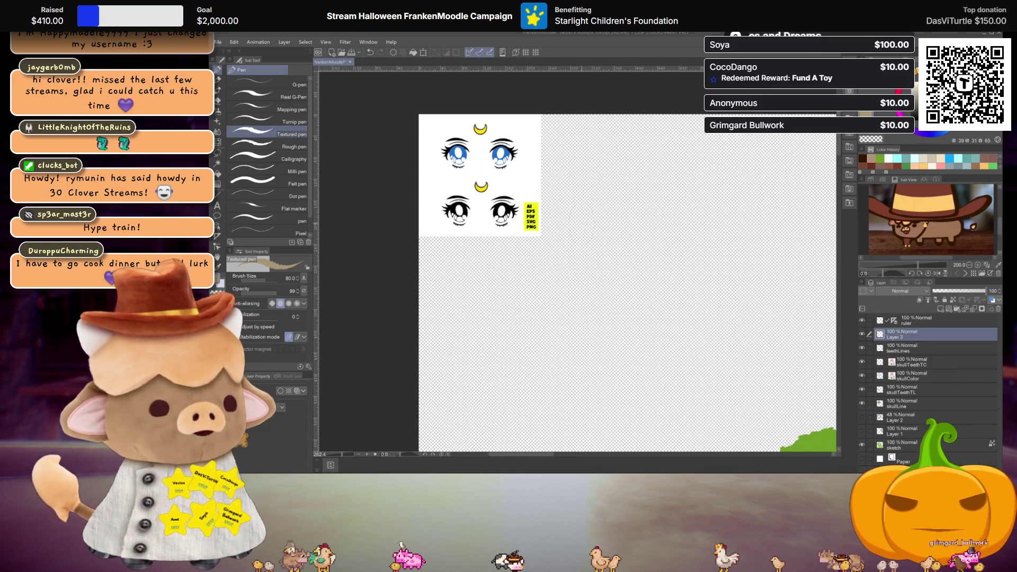
key(ctrl+v)
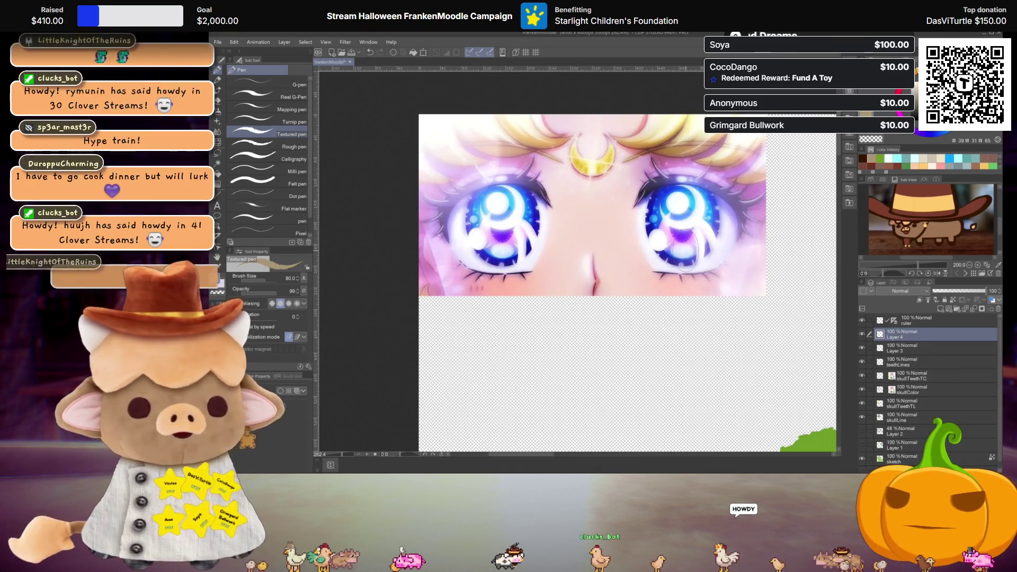
- Zoom out, shift the view, and briefly undo then redo the large eye close-up to compare
scroll(687, 250, down, 1)
scroll(665, 212, down, 1)
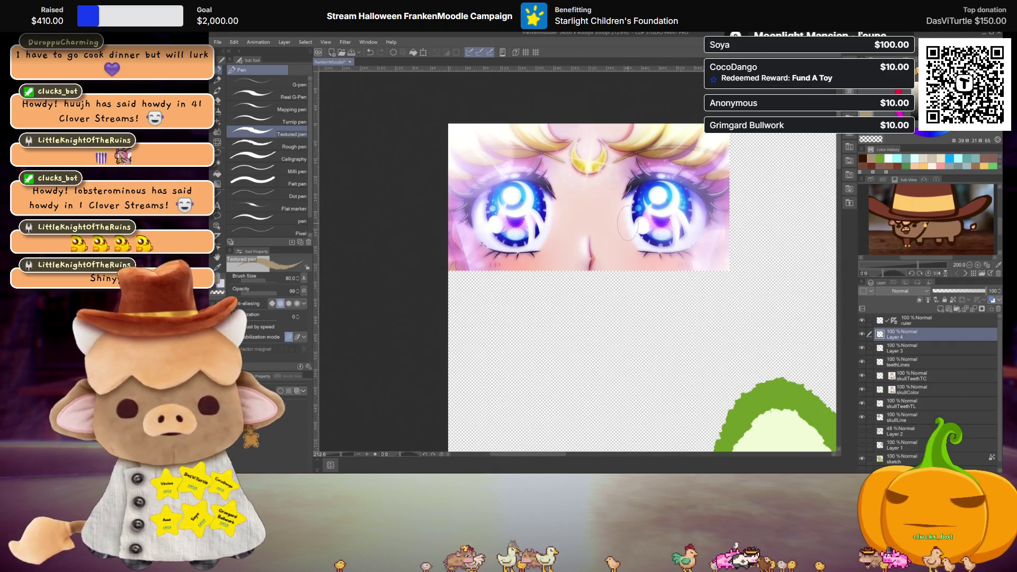
drag(647, 227, 641, 231)
key(ctrl+z)
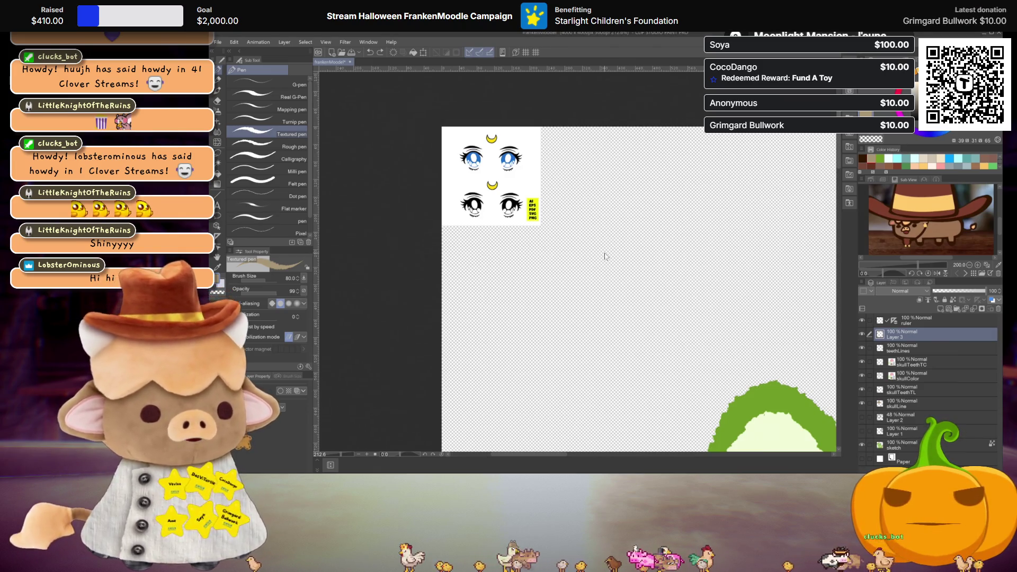
key(ctrl+y)
- Hide the Layer 4 eye close-up so the eye-chart reference sheet shows again
scroll(537, 202, up, 2)
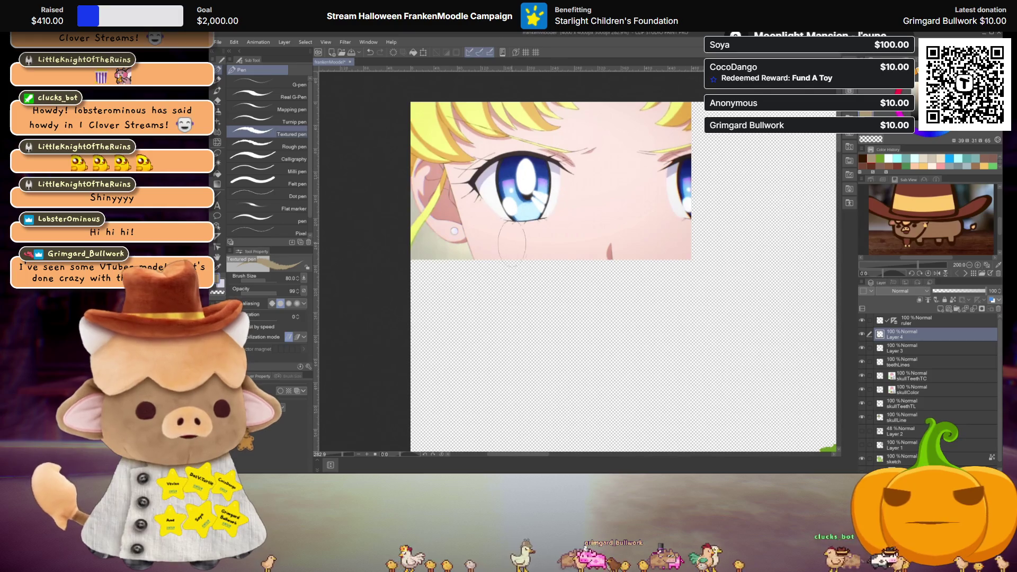
scroll(540, 230, down, 1)
scroll(562, 249, down, 1)
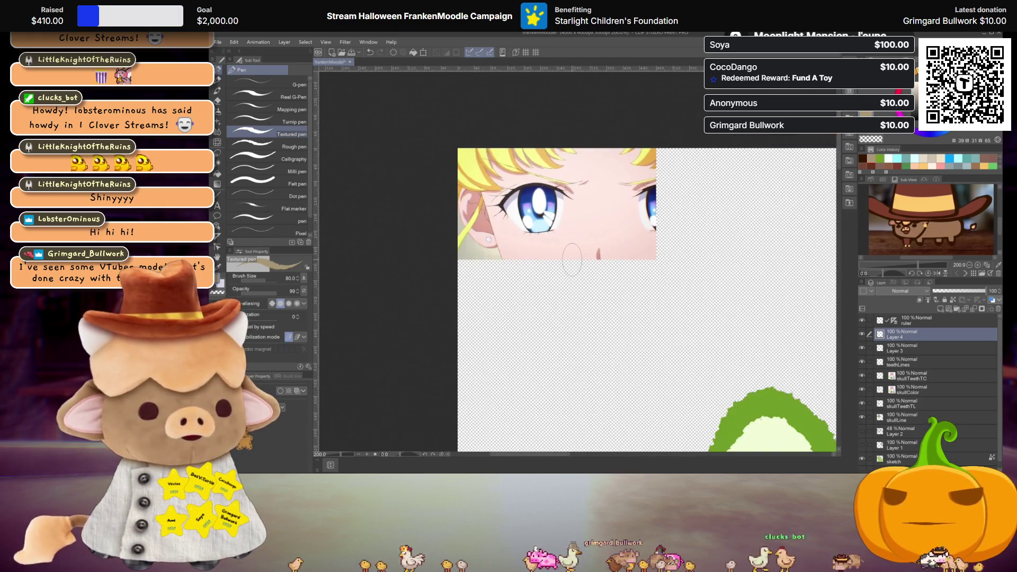
scroll(593, 271, down, 1)
scroll(613, 288, down, 1)
scroll(609, 281, up, 2)
scroll(593, 265, up, 1)
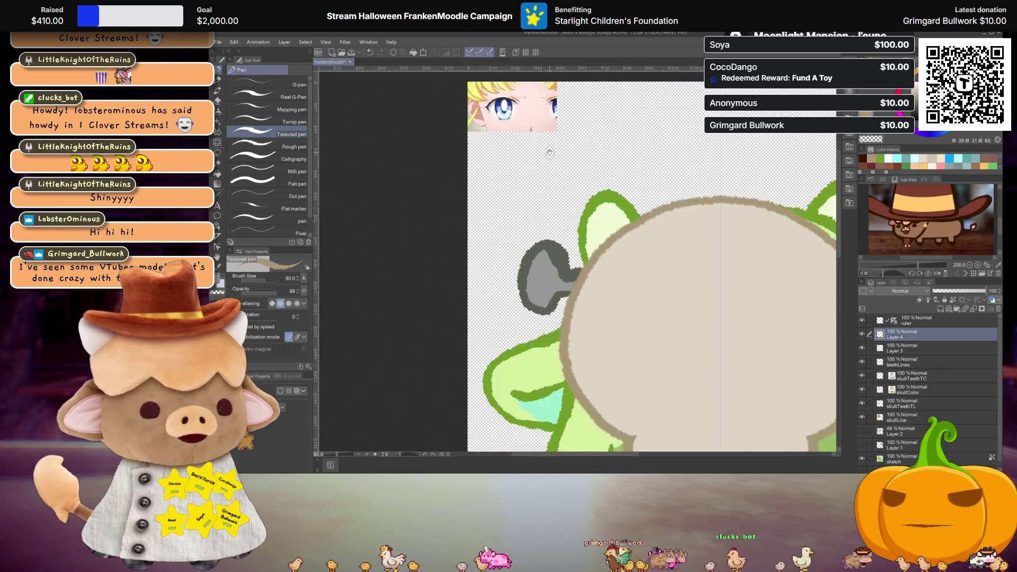
scroll(572, 238, down, 2)
scroll(559, 215, up, 1)
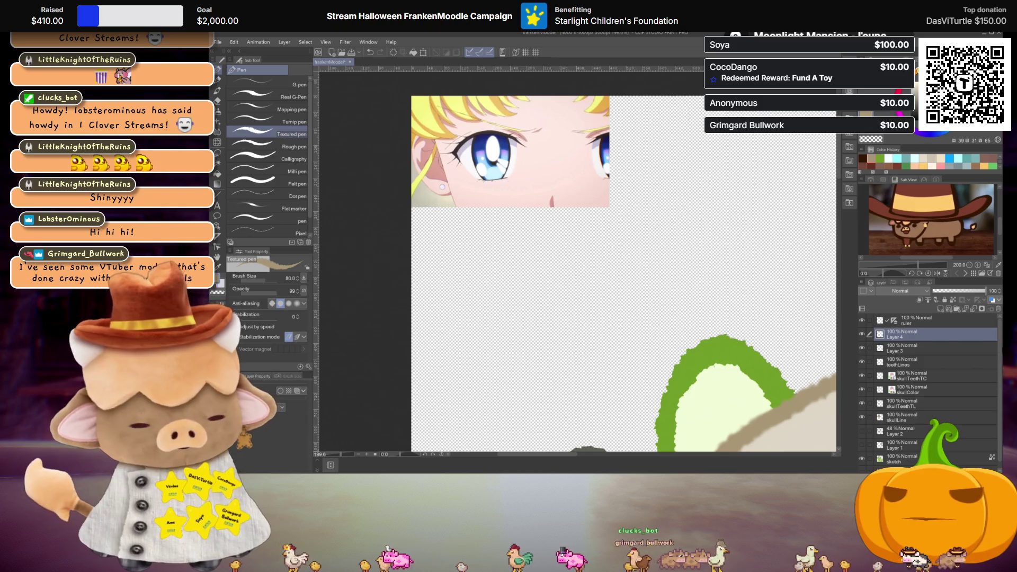
click(862, 334)
scroll(478, 107, up, 1)
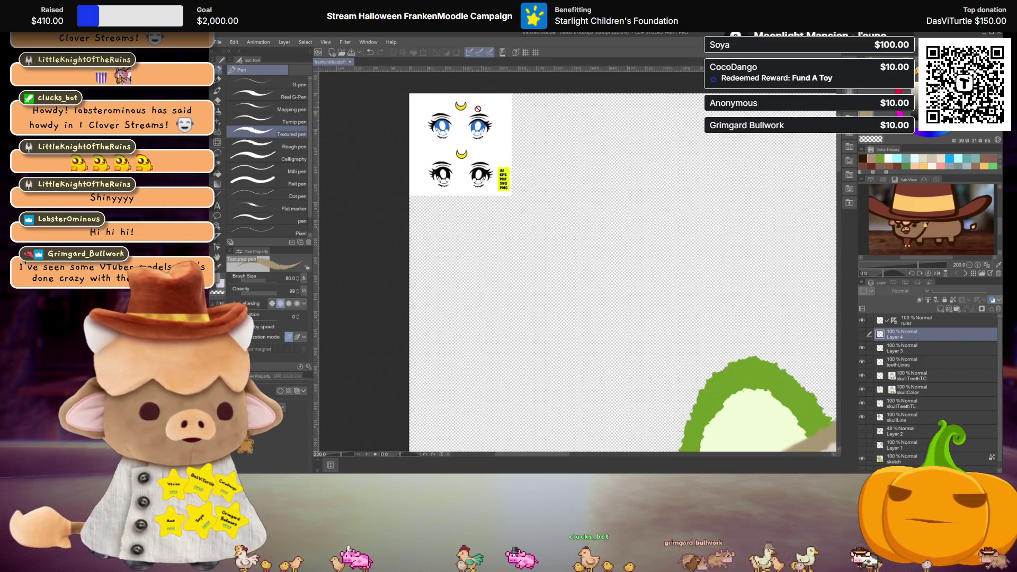
- Zoom out to the whole skull face and make Layer 3 the active layer
scroll(539, 164, down, 2)
scroll(538, 165, down, 3)
scroll(579, 257, down, 3)
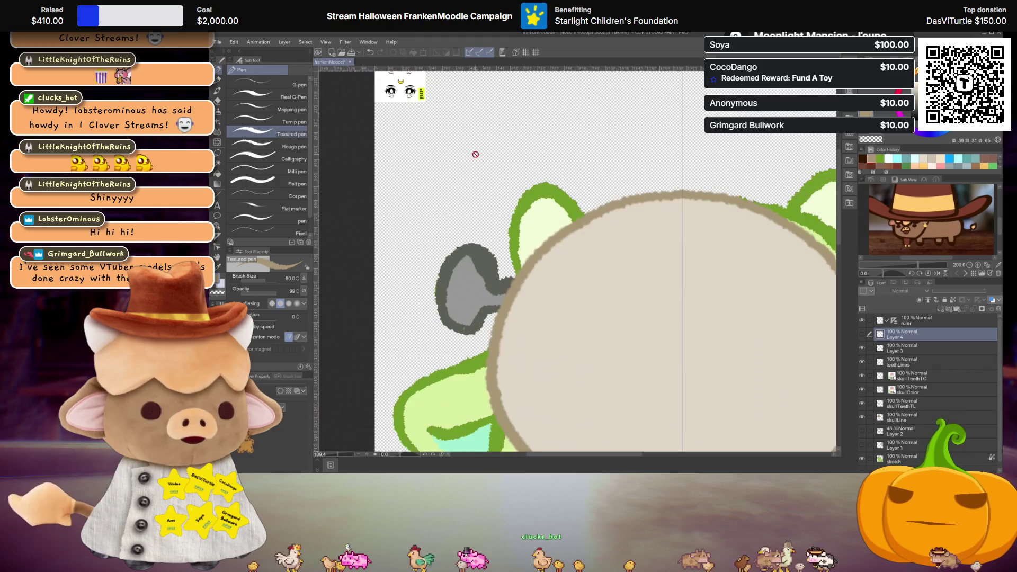
scroll(475, 154, down, 3)
scroll(515, 200, up, 1)
scroll(524, 194, up, 2)
scroll(519, 170, down, 2)
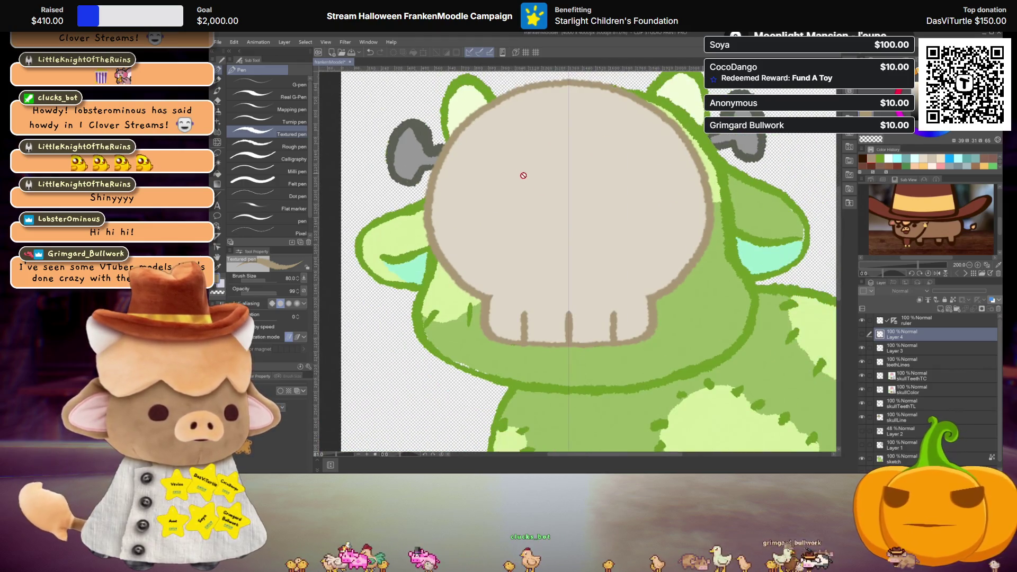
click(953, 350)
scroll(556, 233, up, 1)
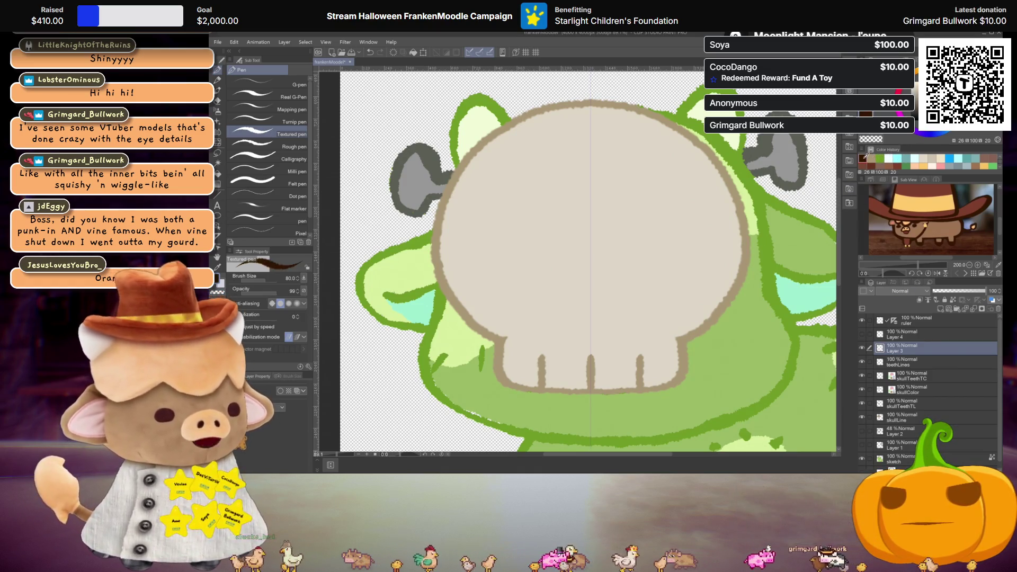
- Undo the two trial eye strokes and set the pen size to 50
key(ctrl+y)
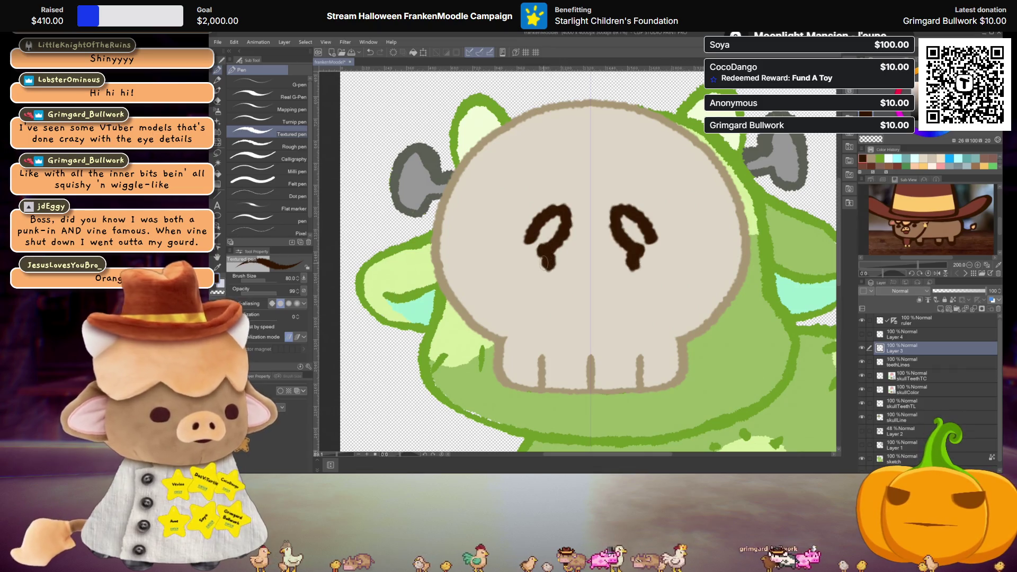
key(ctrl+z)
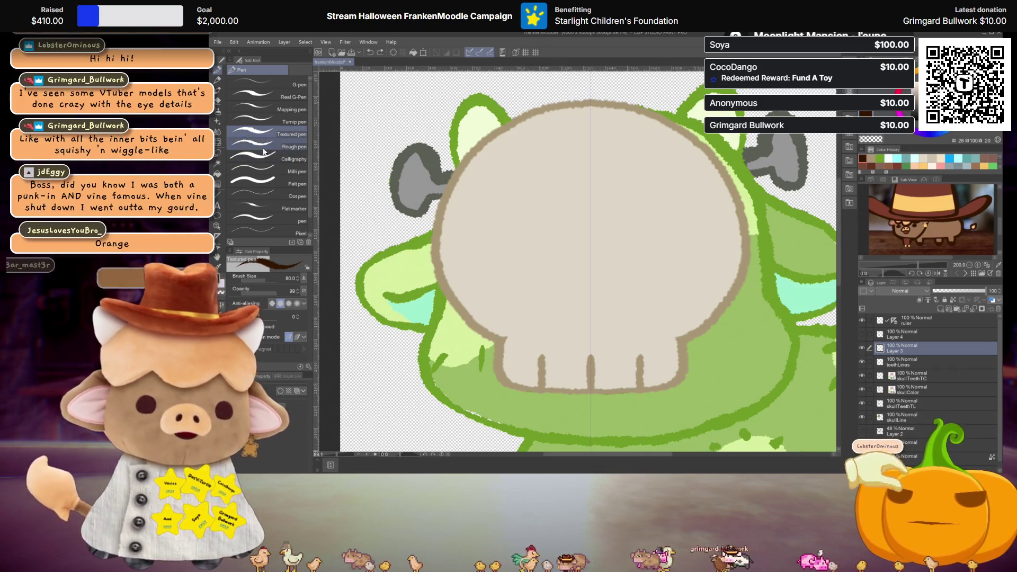
text(50)
key(Return)
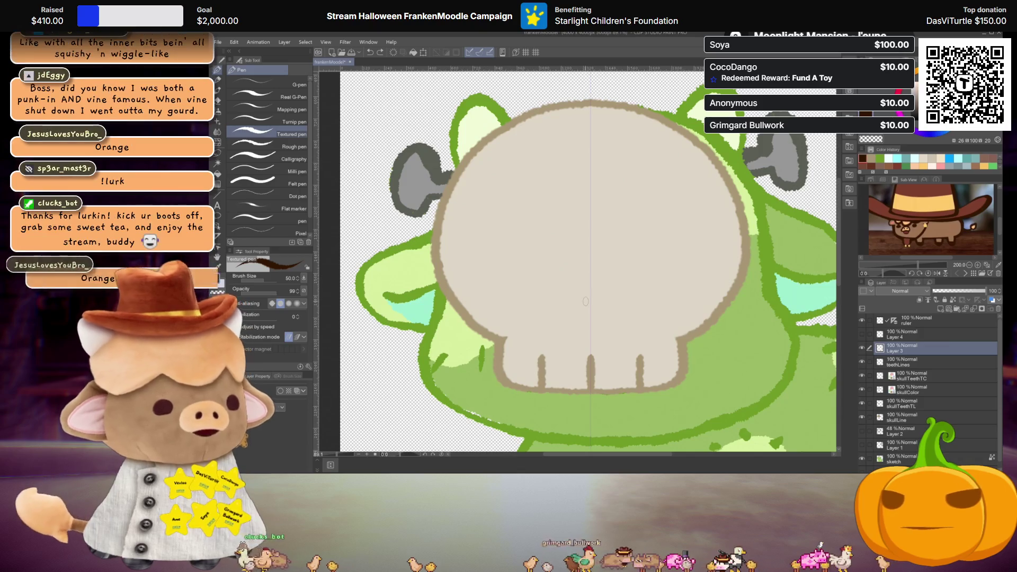
- Extend and thicken the mirrored left and right dark brown upper lash arcs on the skull
scroll(604, 129, up, 4)
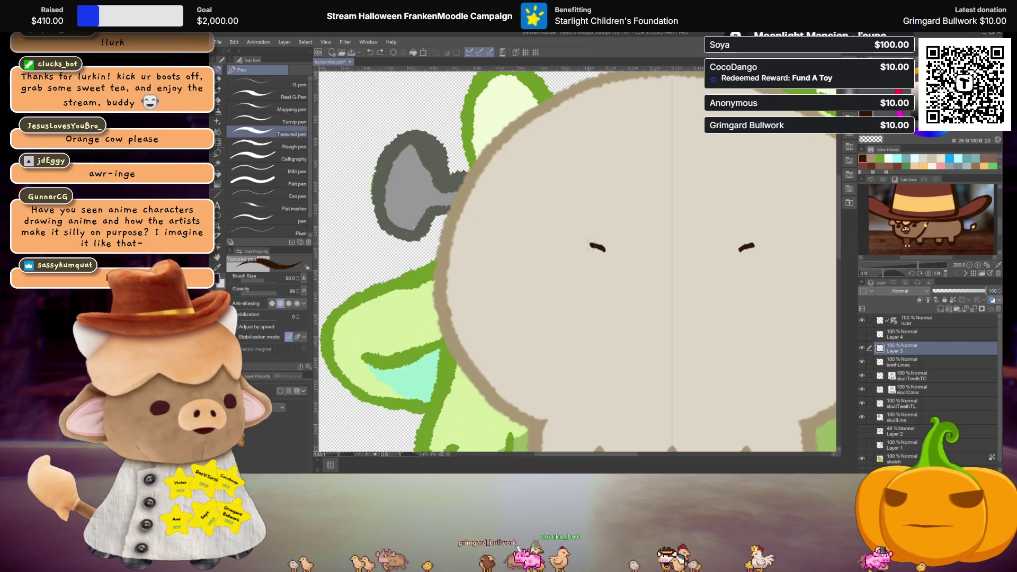
drag(530, 241, 503, 258)
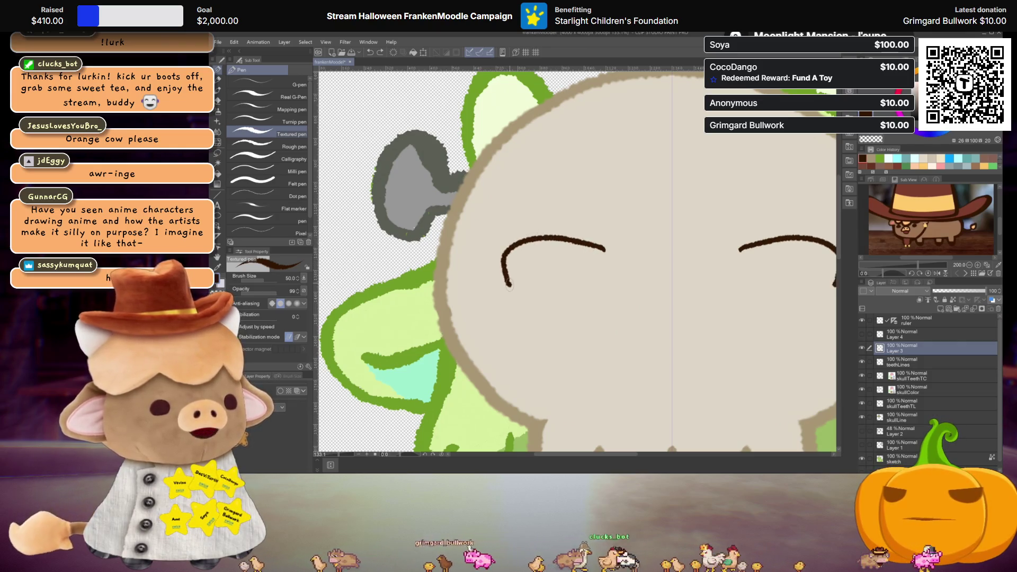
mouse_move(601, 253)
mouse_down()
mouse_move(508, 279)
mouse_move(599, 251)
mouse_up()
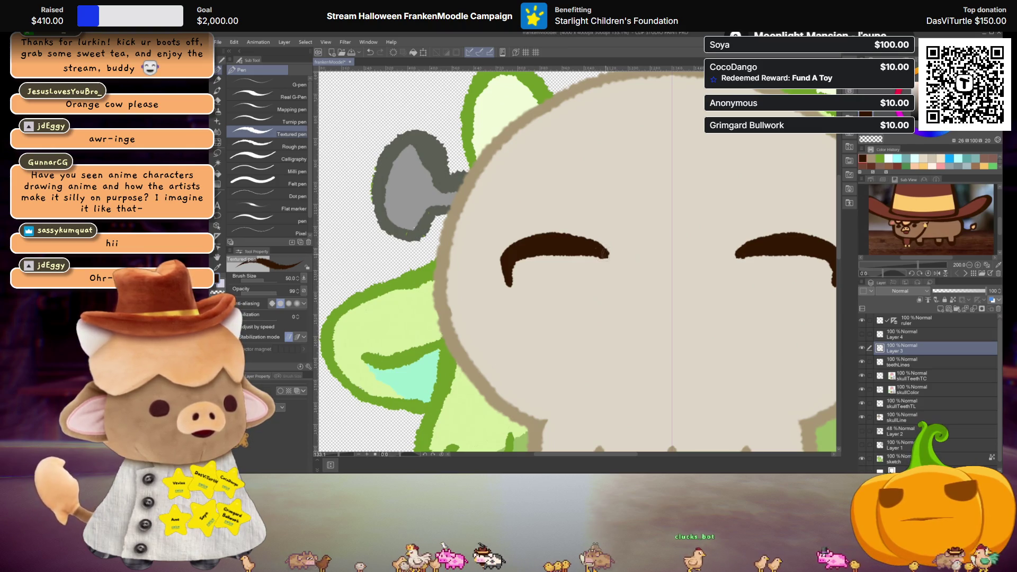
click(217, 142)
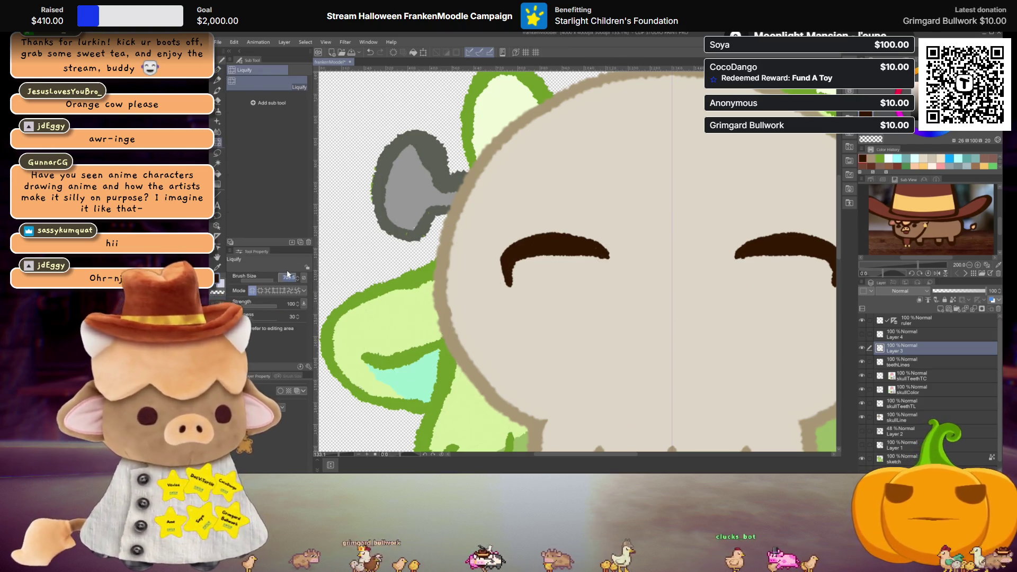
- With a 500 Liquify brush, push the inner ends of the lash lines downward
text(500)
key(Return)
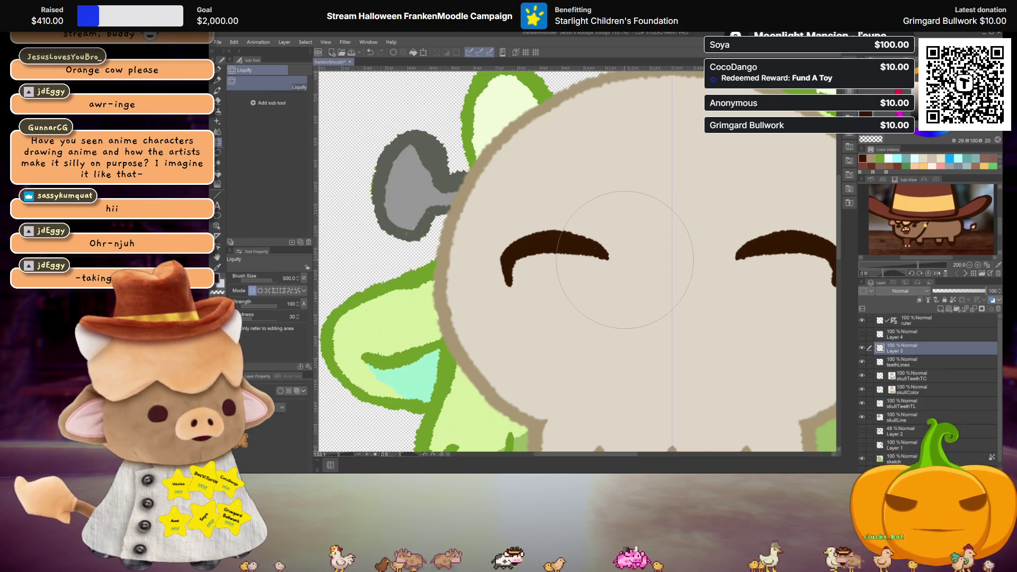
drag(625, 260, 626, 290)
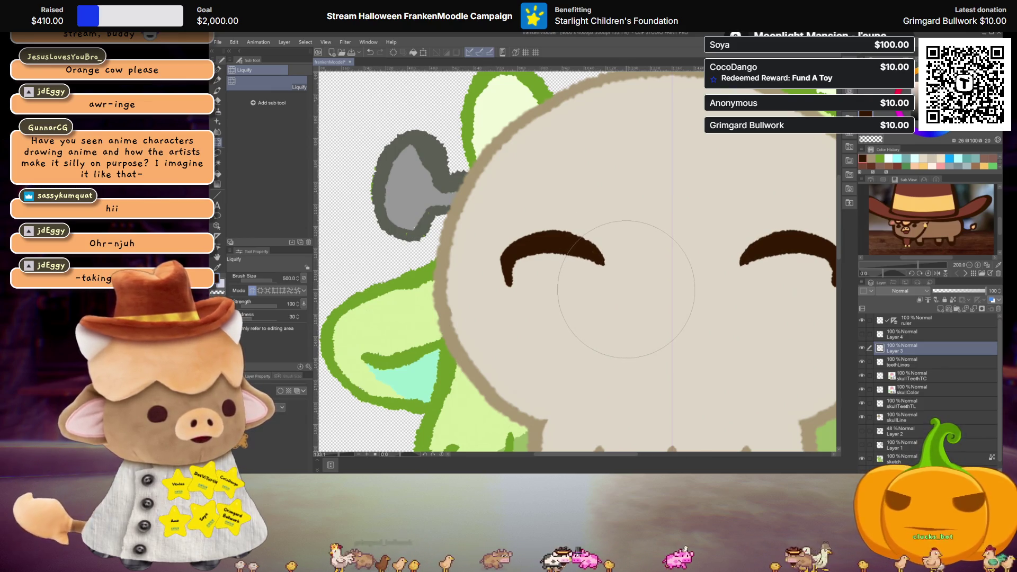
- Reduce the Liquify brush to 250 and nudge the left lash's inner tip down-left
click(294, 276)
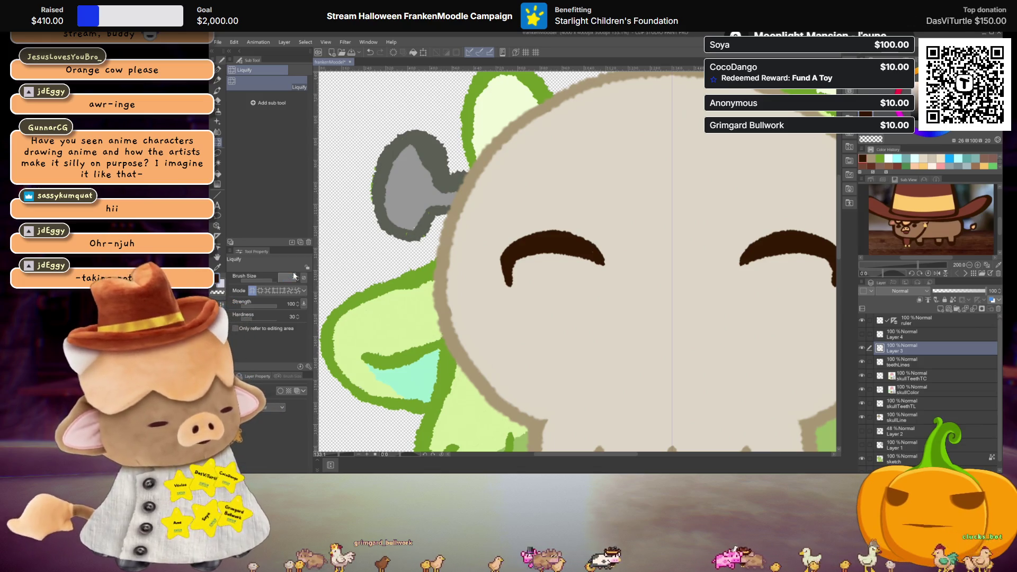
text(250)
key(Return)
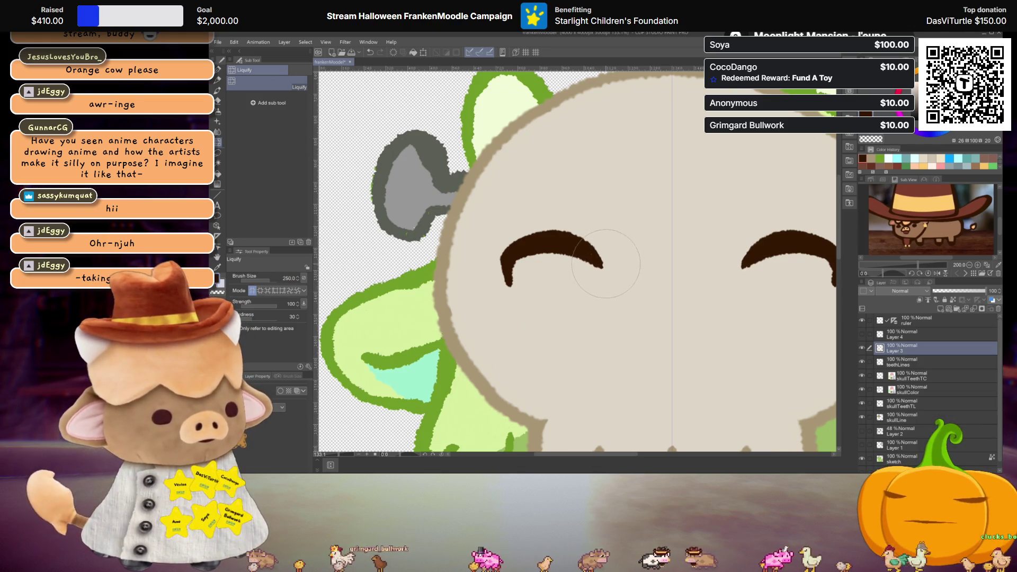
drag(610, 282, 609, 284)
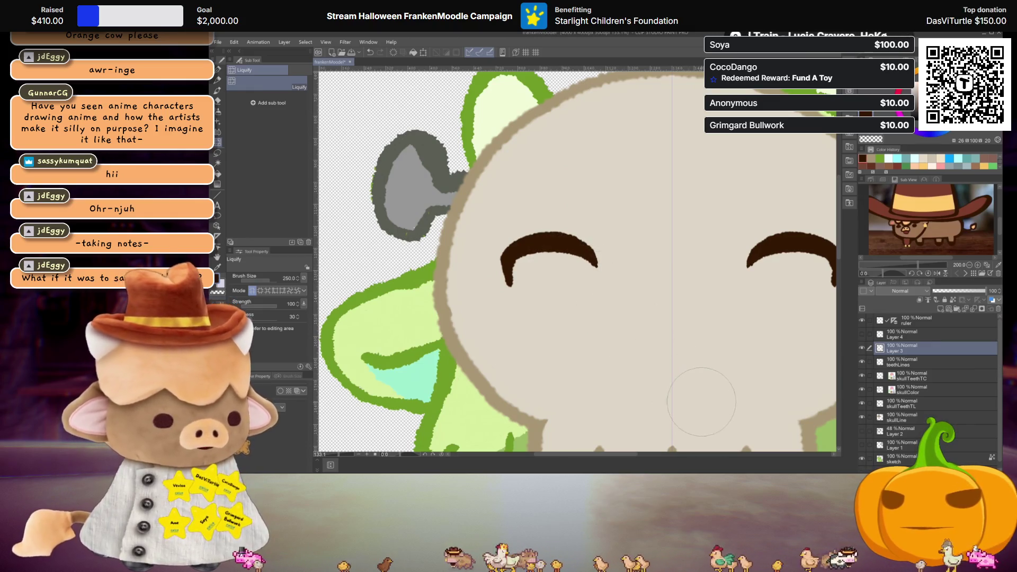
- On a new layer with the Textured pen, draw lash spikes, undoing a misplaced left spike
key(p)
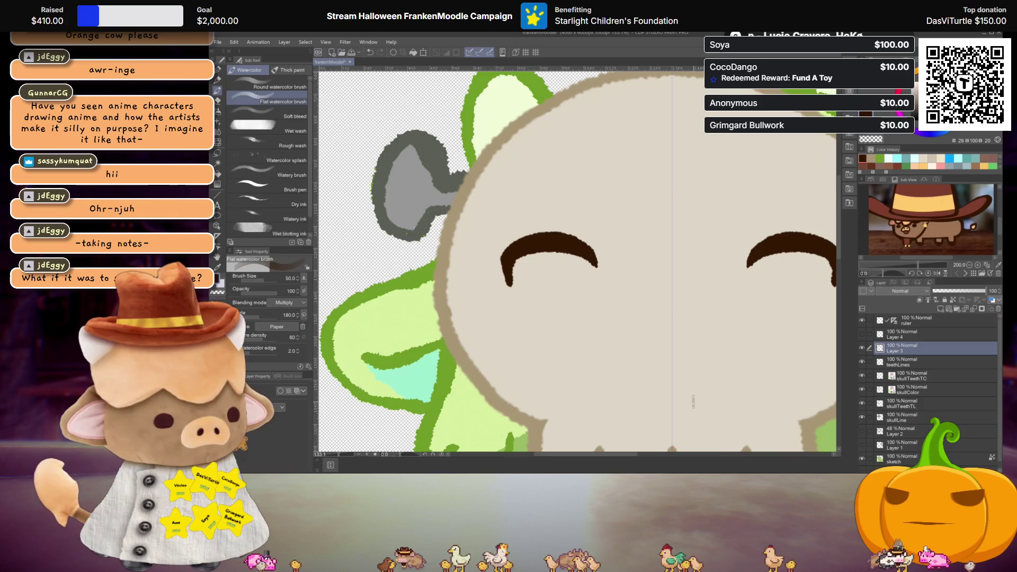
click(941, 311)
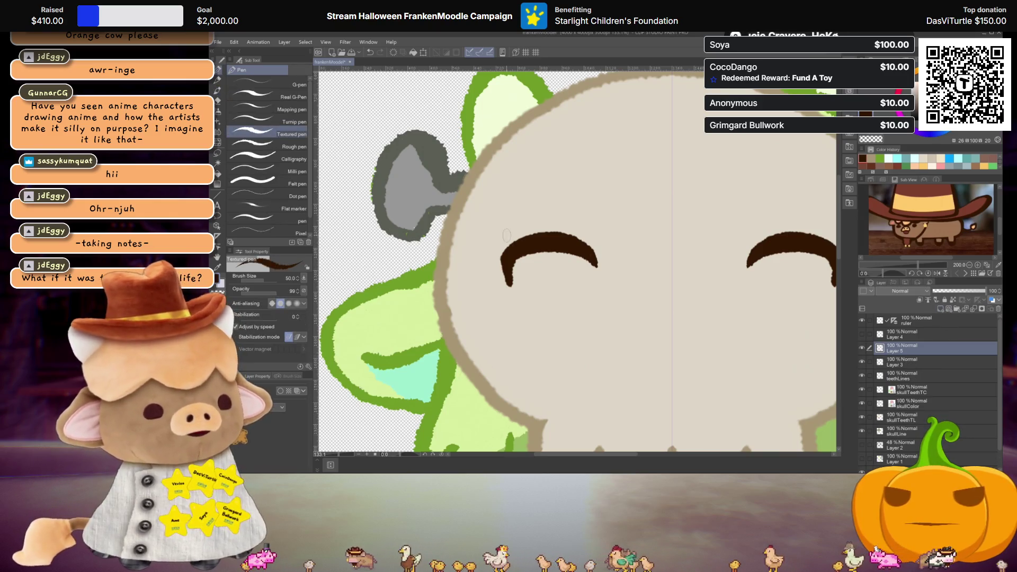
drag(492, 241, 521, 243)
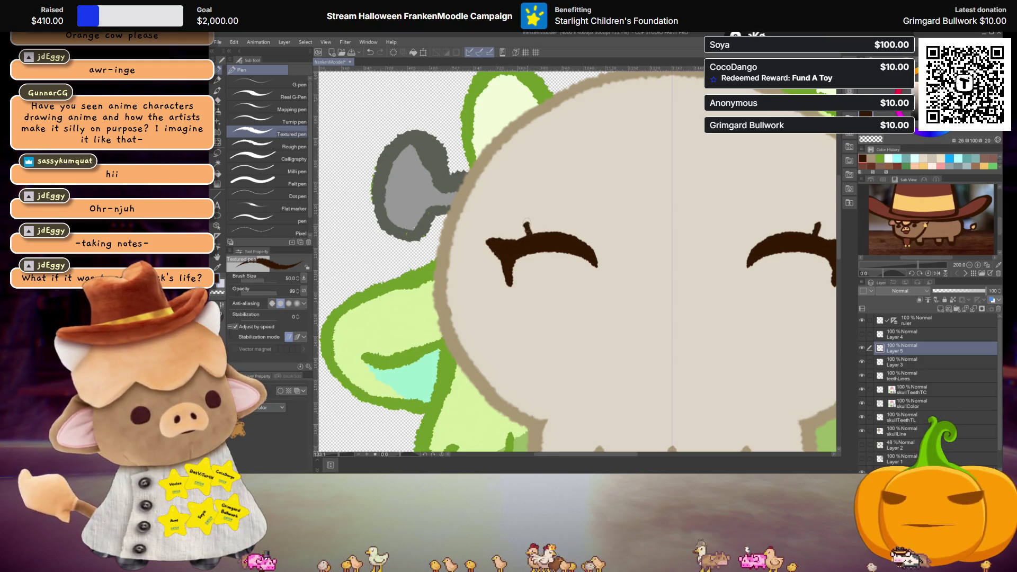
key(ctrl+z)
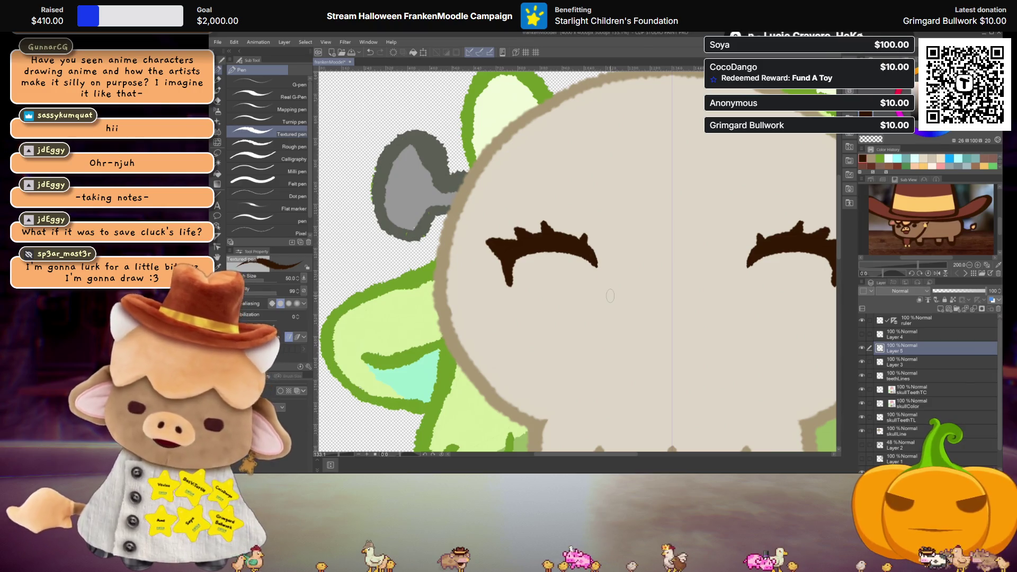
drag(582, 338, 575, 321)
- Add an empty layer above teethLines, eyedrop a colour from the drawing, and view the whole face
click(912, 375)
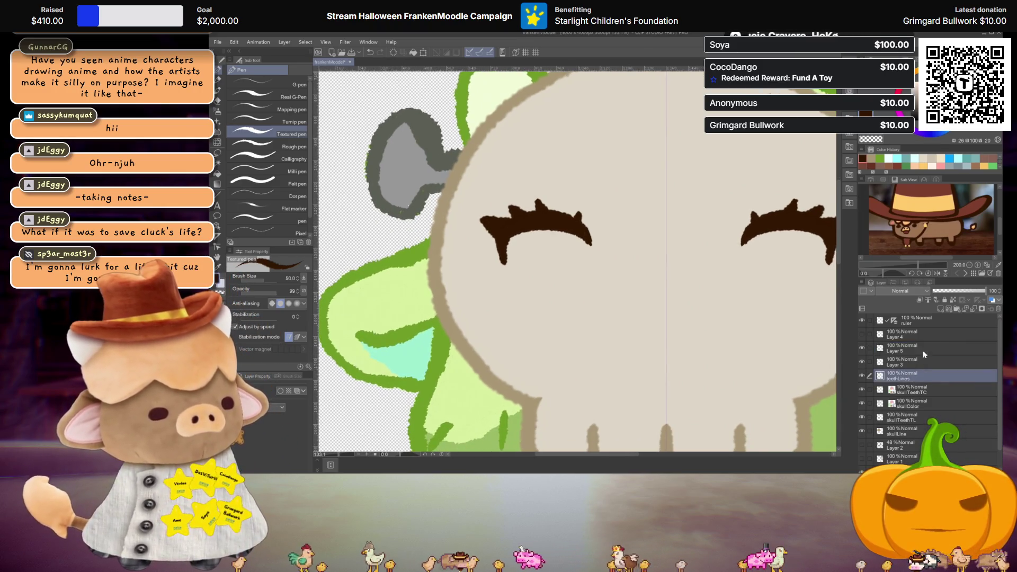
click(941, 309)
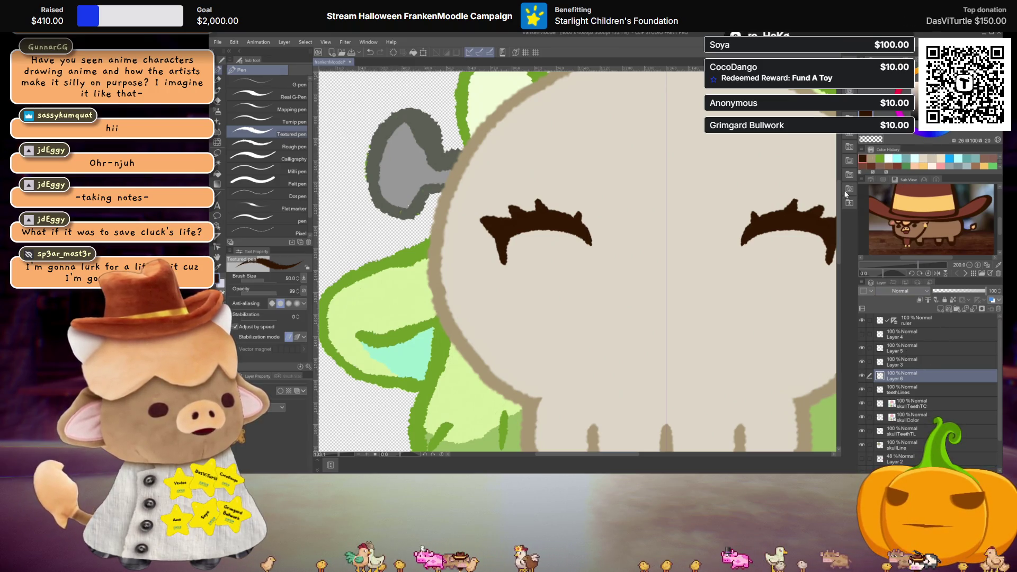
key(i)
click(620, 293)
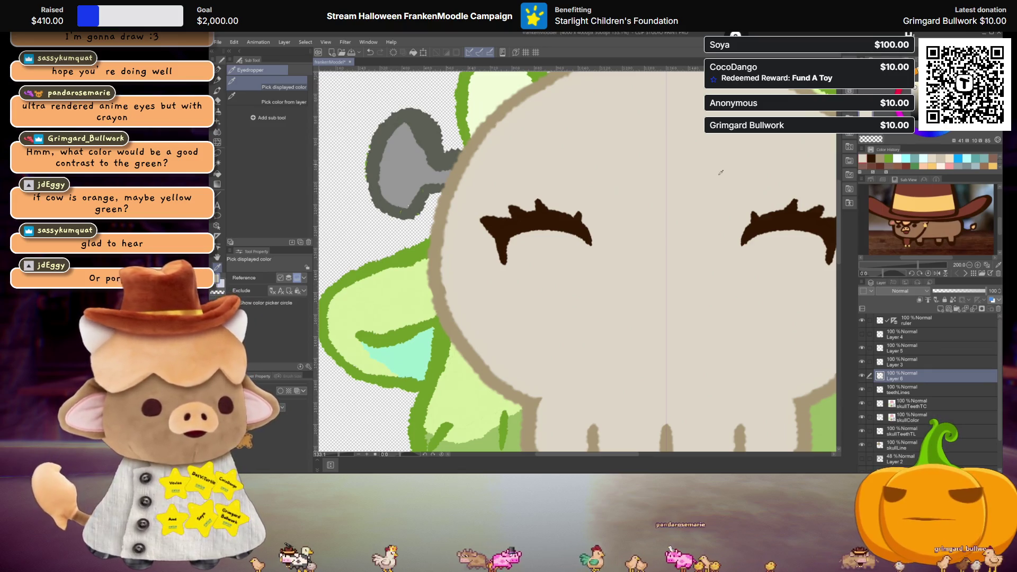
scroll(733, 164, down, 3)
drag(742, 318, 663, 314)
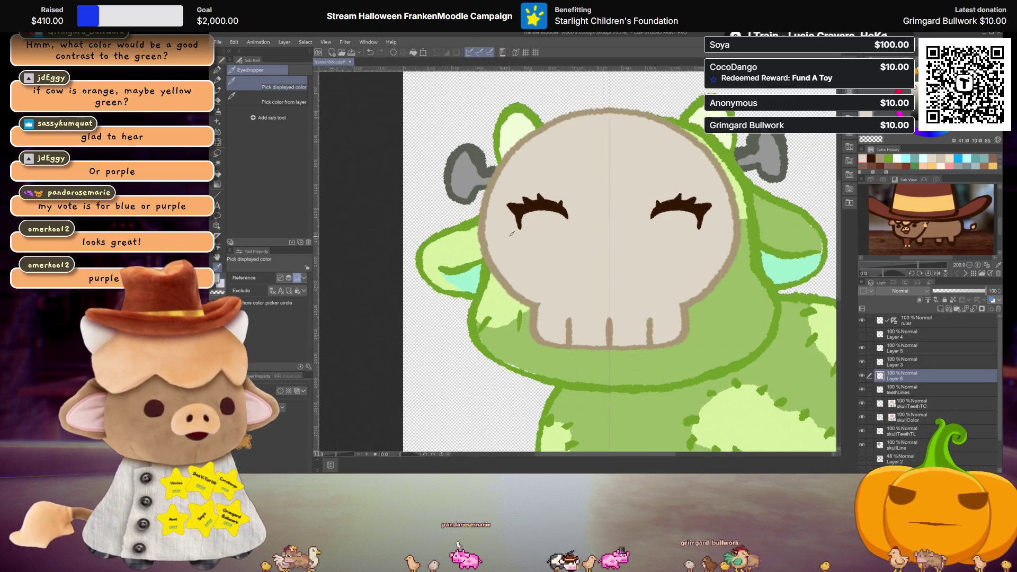
- Zoom to about 150% on the skull's left eye and its spiky lashes
scroll(537, 241, up, 5)
scroll(540, 253, up, 1)
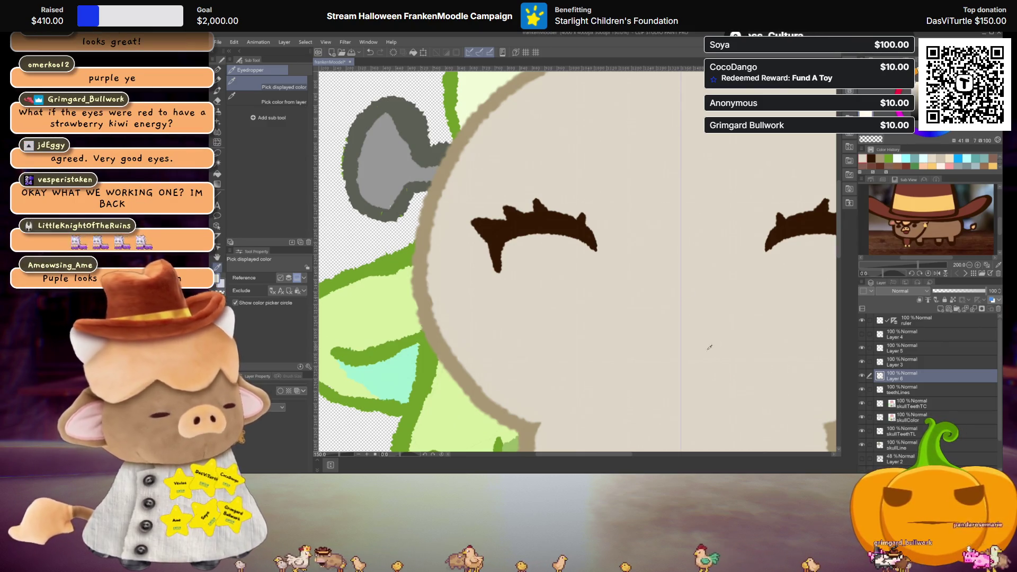
- Paint solid cream eye whites under both lash arches with the Textured pen, and name the layer eyeWhite
key(p)
drag(502, 273, 508, 282)
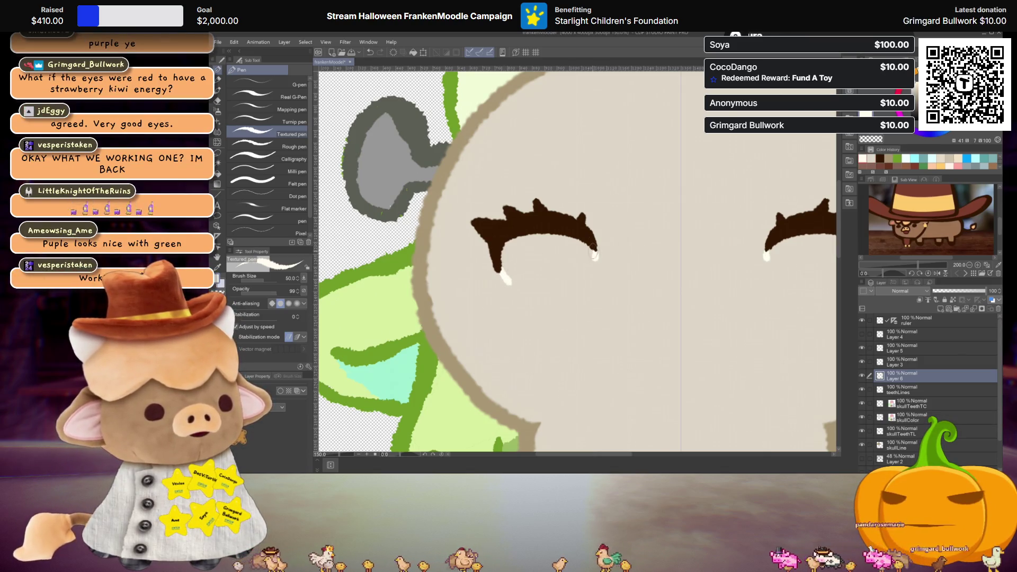
mouse_move(594, 255)
mouse_down()
mouse_move(557, 285)
mouse_move(508, 282)
mouse_up()
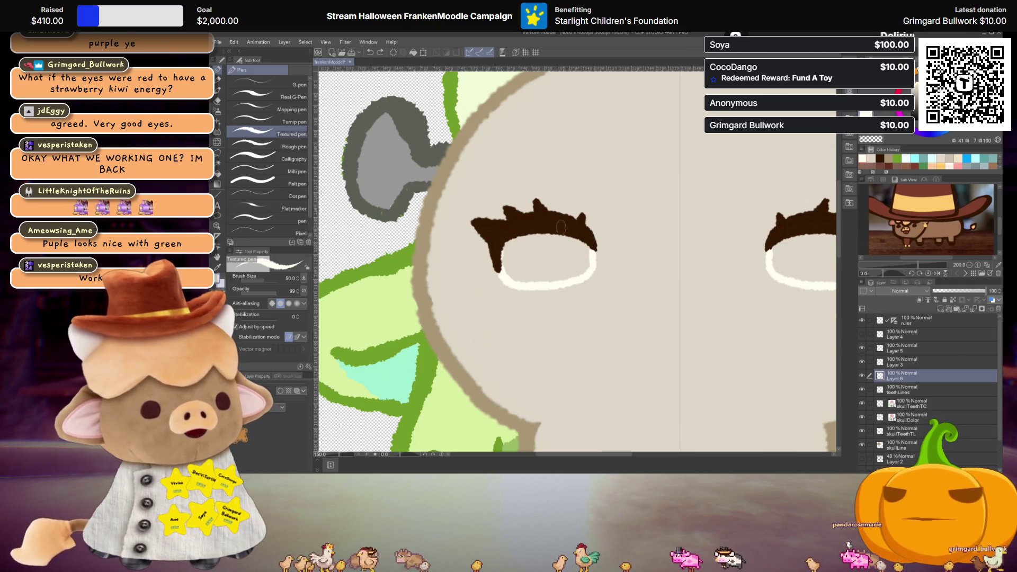
drag(592, 258, 506, 276)
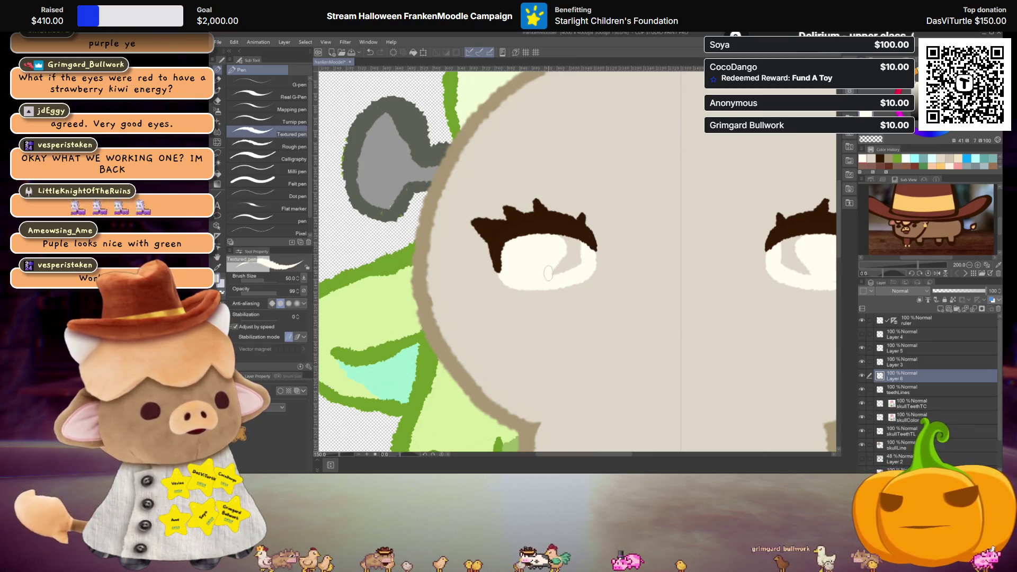
drag(548, 247, 562, 272)
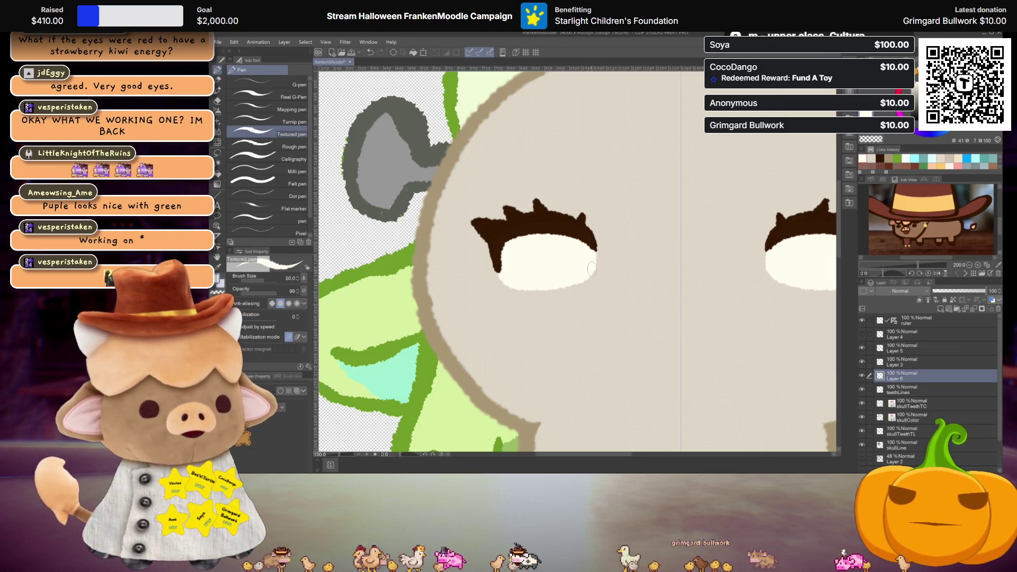
drag(577, 288, 519, 296)
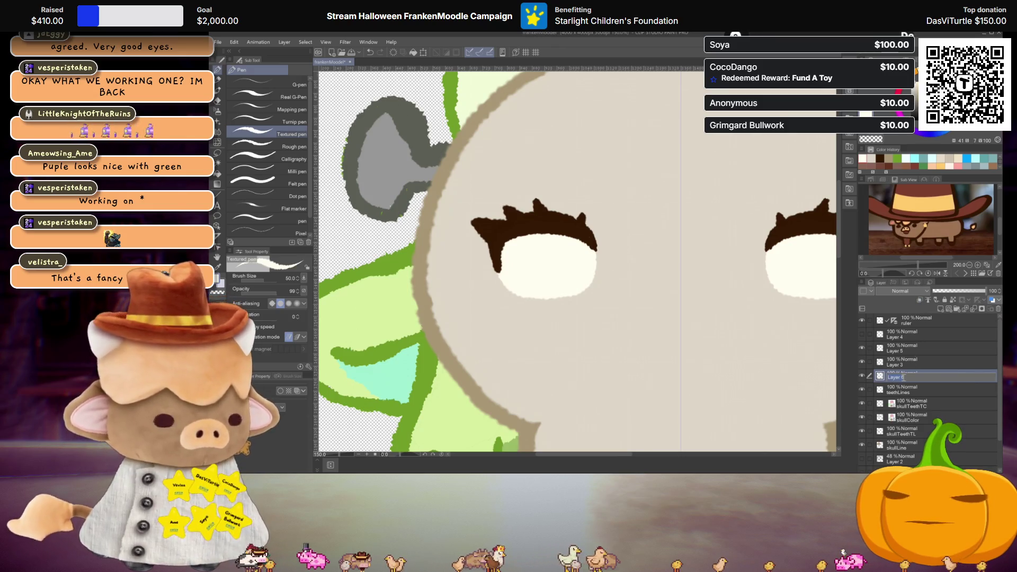
text(eyeWhite)
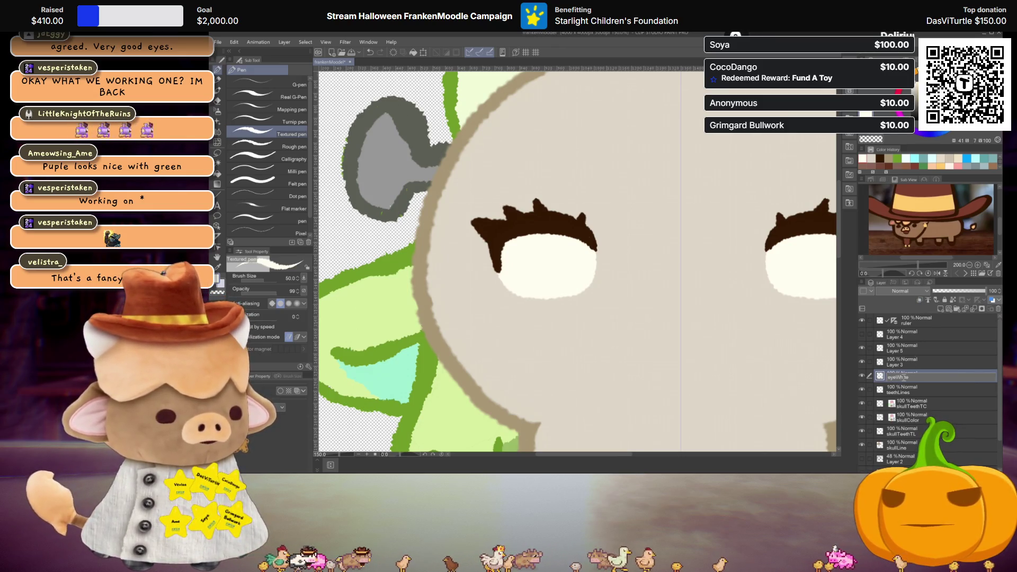
- Briefly hide Layer 3's lashes to check the whites, then select Layer 3 and centre on the left lash
click(861, 362)
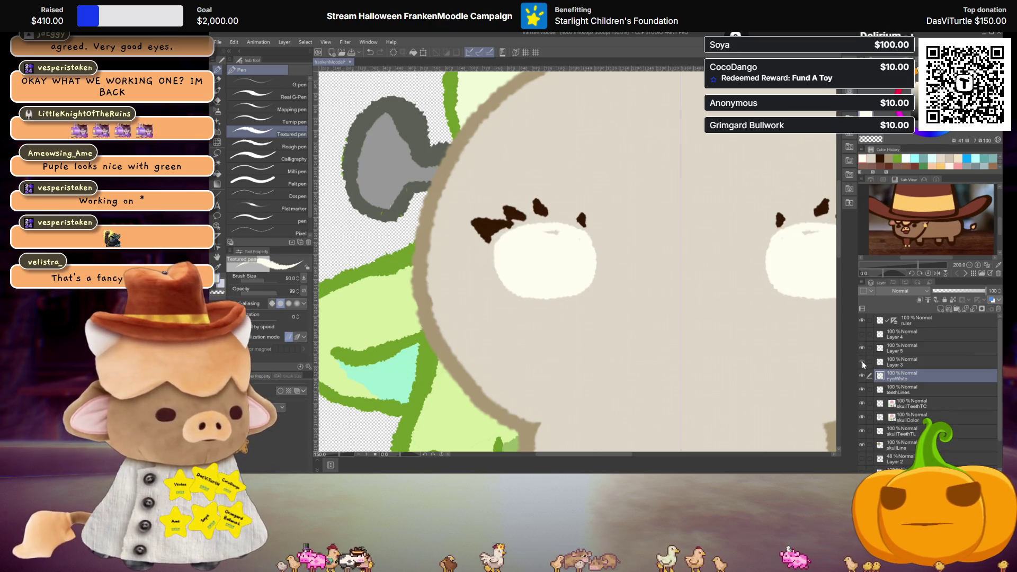
click(861, 362)
click(862, 362)
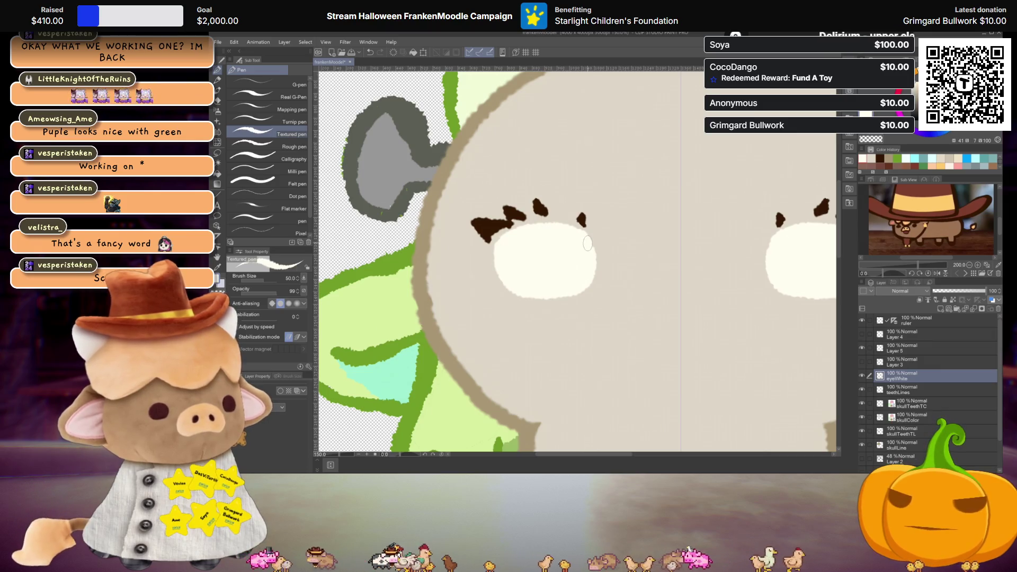
click(861, 362)
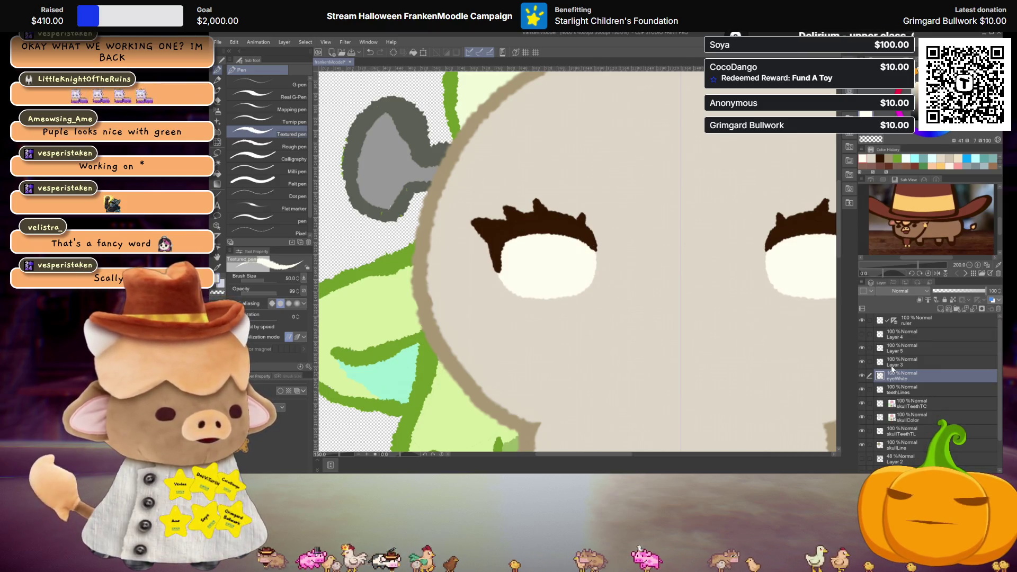
click(901, 362)
scroll(537, 268, up, 4)
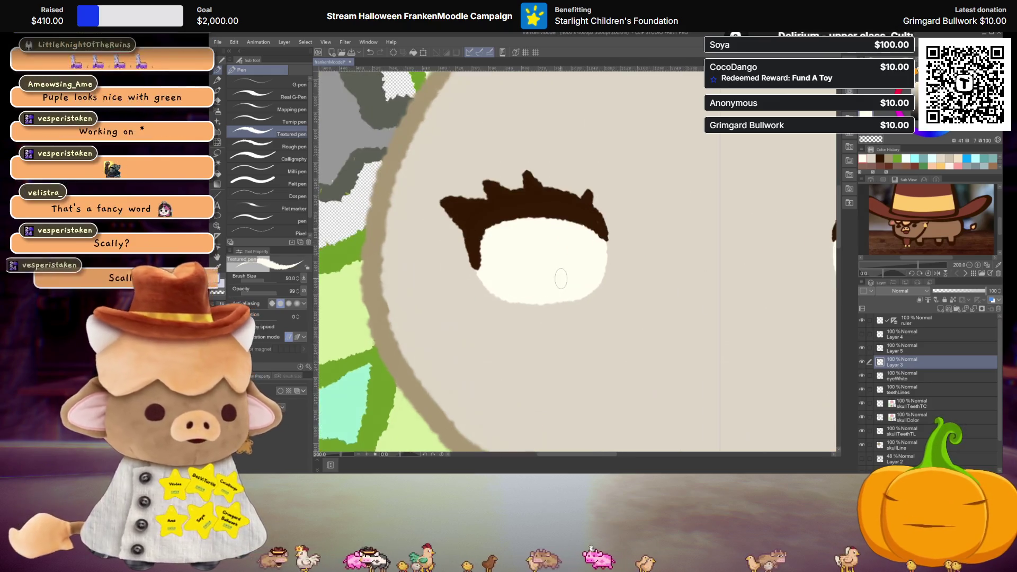
drag(537, 269, 606, 322)
- Move the left lash's lower-left tip onto its own layer named lashSide
key(m)
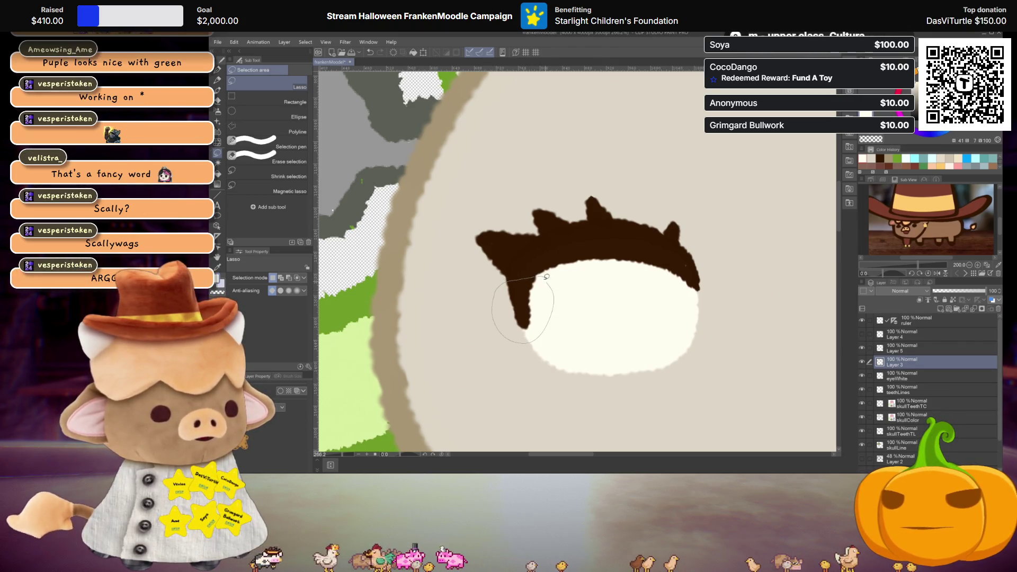
drag(507, 280, 541, 277)
key(Delete)
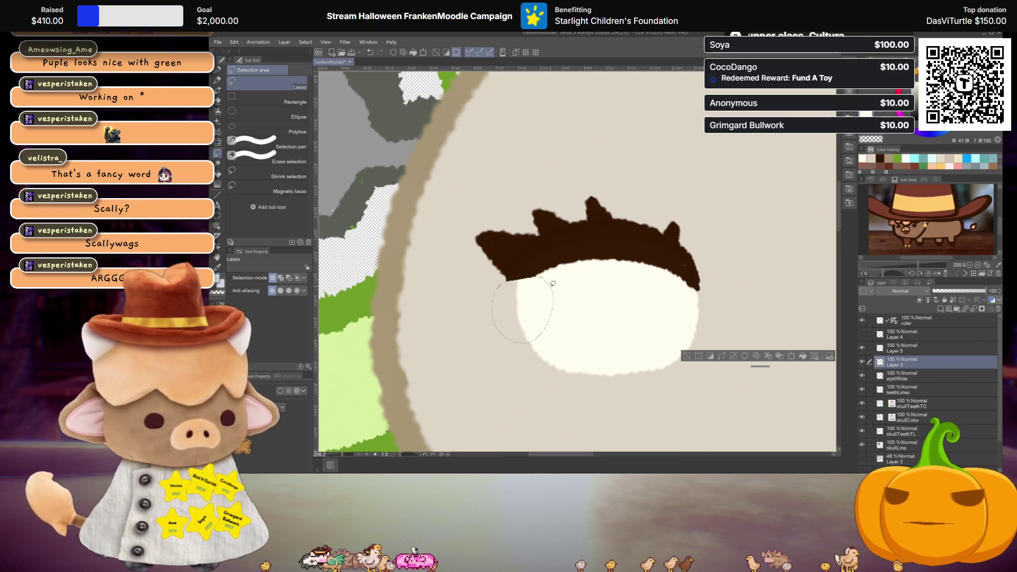
key(ctrl+v)
double_click(911, 362)
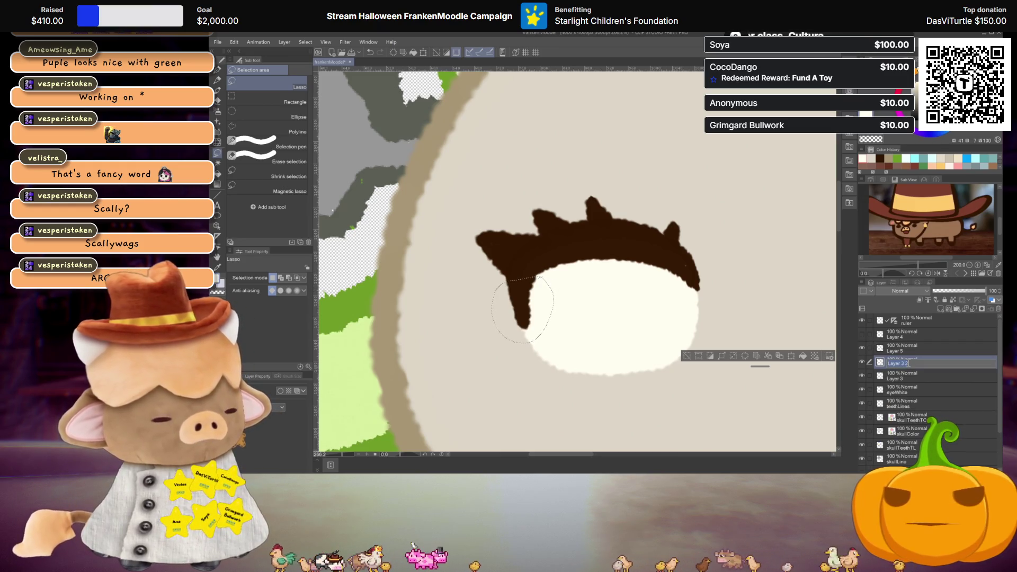
text(la)
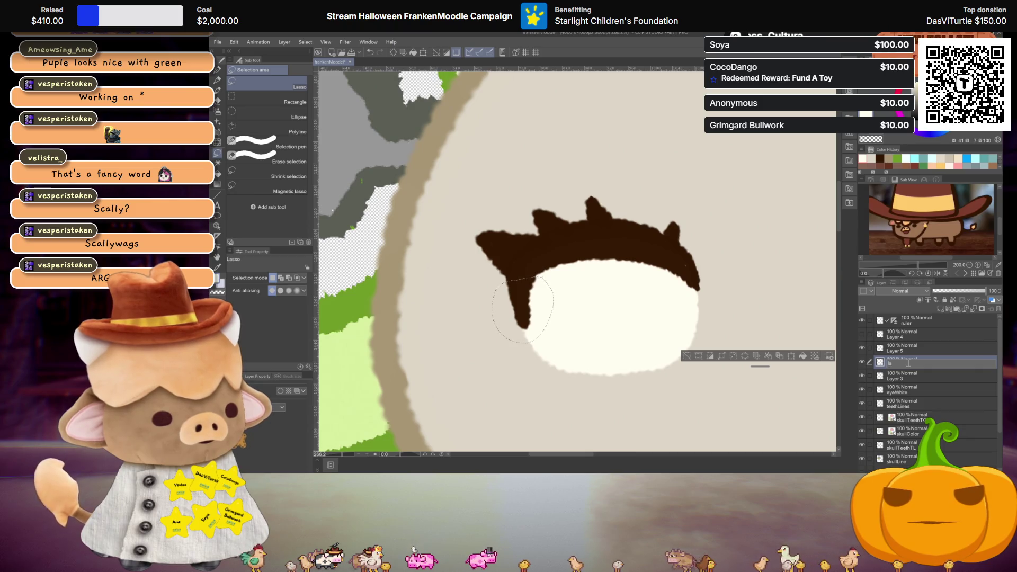
text(shSide)
key(Return)
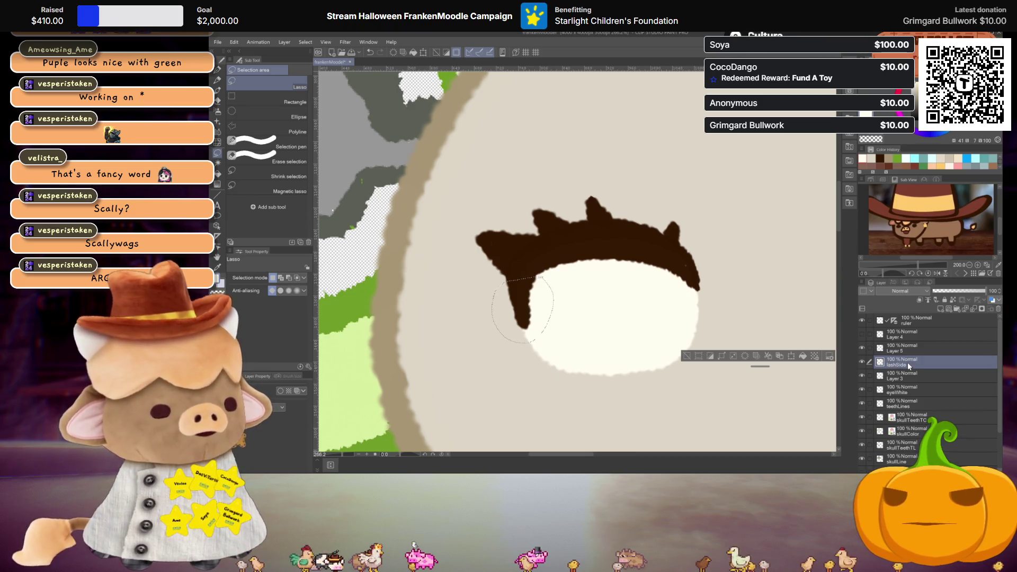
key(ctrl+d)
- Rename Layer 3 to lashLine
click(863, 375)
click(862, 375)
click(890, 378)
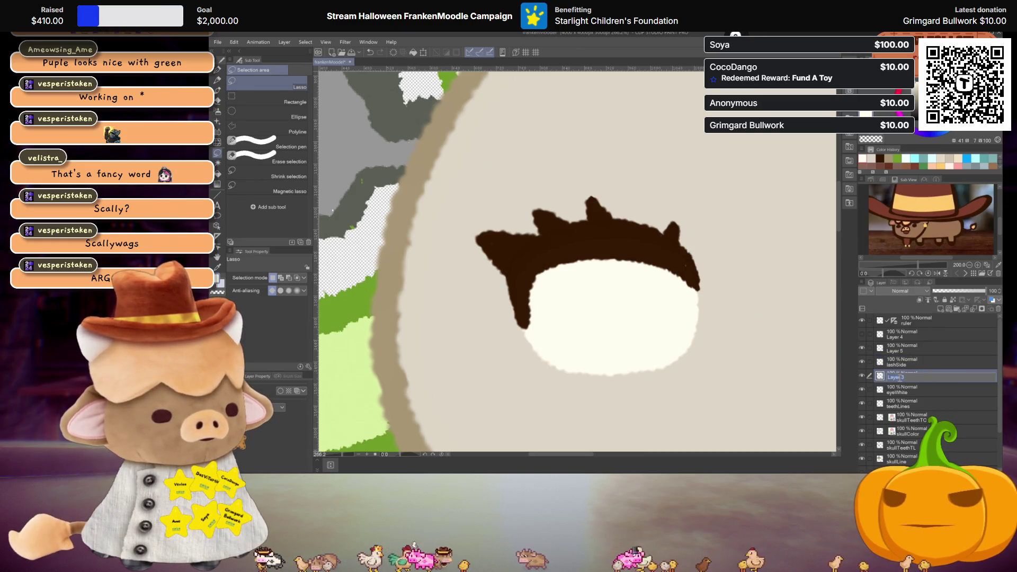
text(lashLeft)
key(Return)
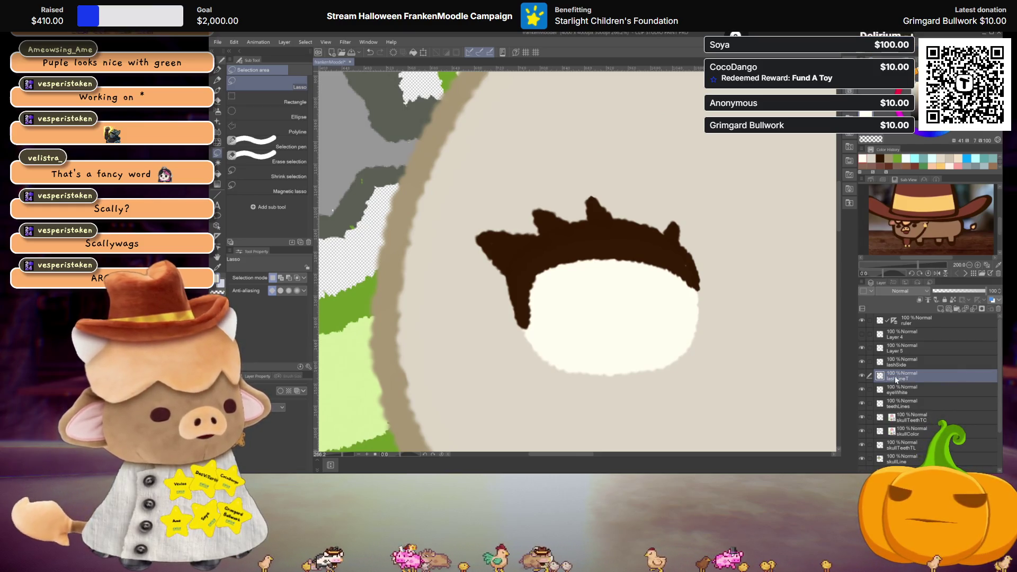
scroll(567, 271, up, 2)
scroll(567, 271, up, 2)
scroll(567, 270, up, 1)
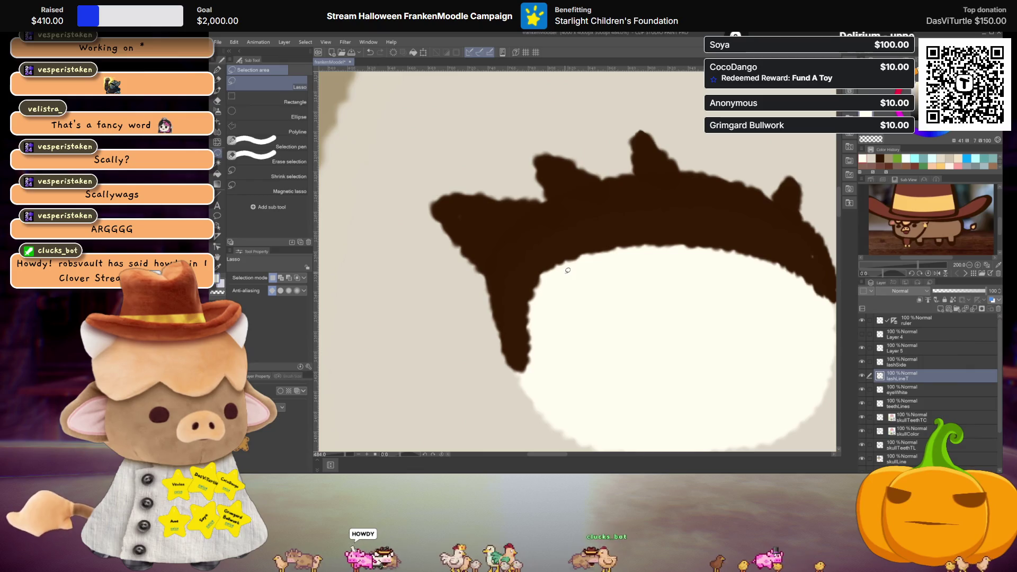
- On lashSide, sample the lashes' dark brown and fill the notch atop the lower lash piece
click(919, 365)
click(862, 375)
key(p)
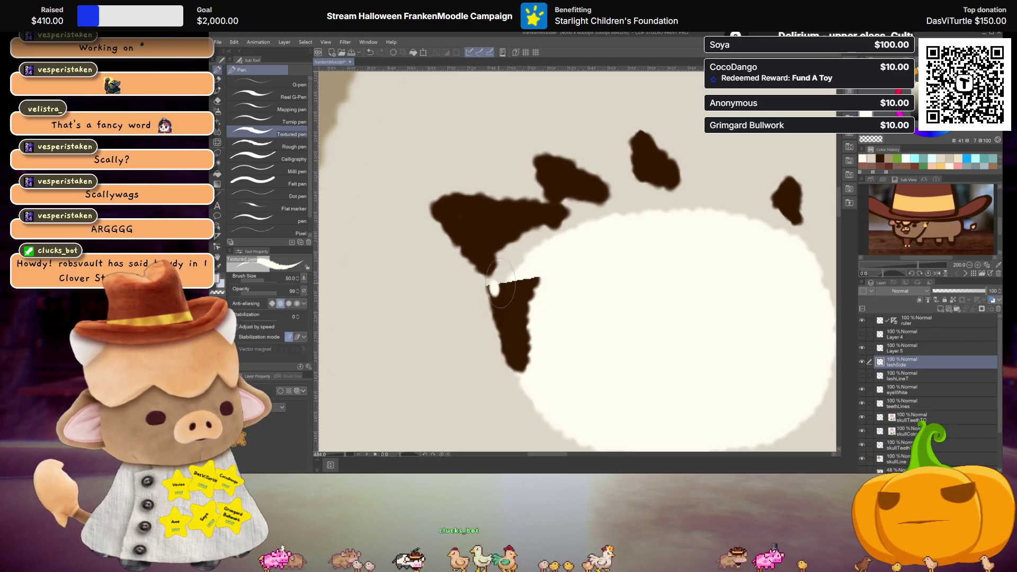
key(i)
click(500, 290)
key(p)
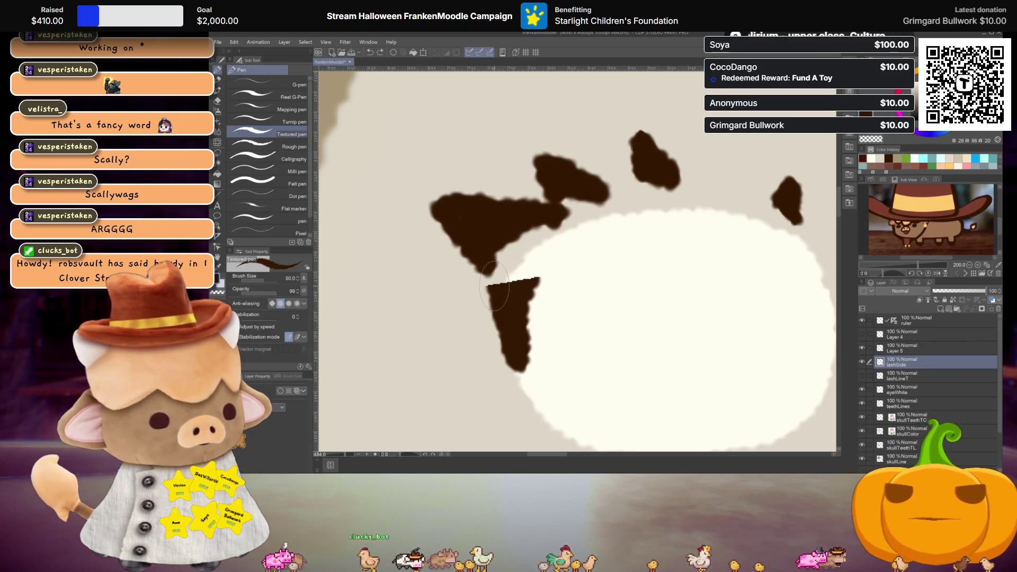
drag(501, 286, 512, 284)
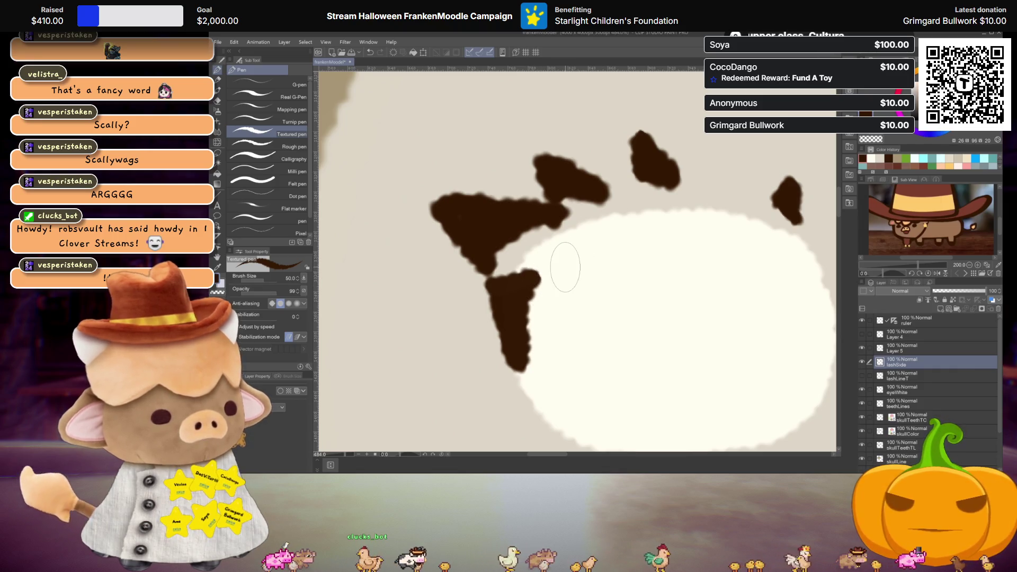
- On lashLineT, paint in the stepped lower-left edge of the lash band
click(862, 362)
click(862, 375)
click(904, 377)
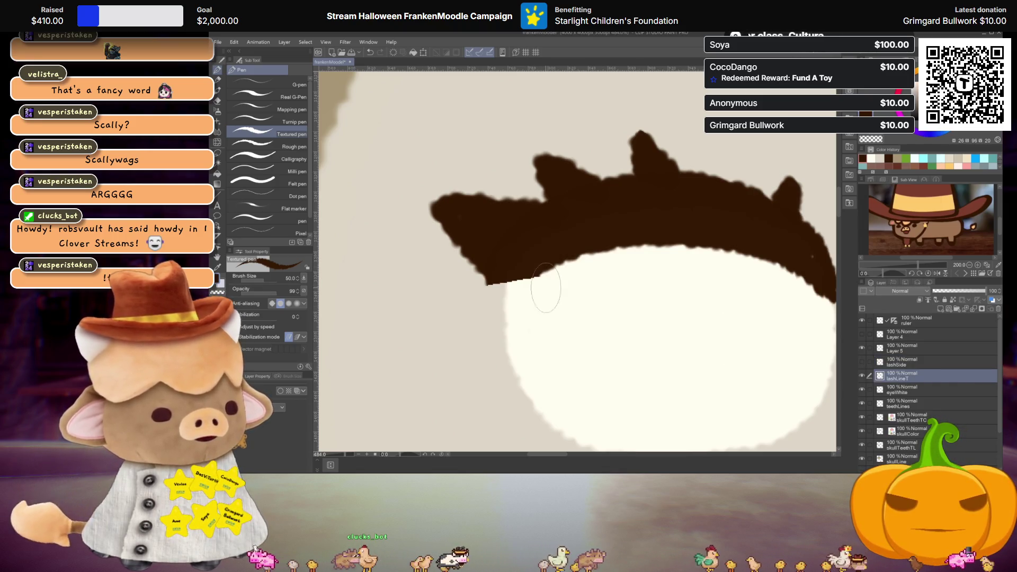
drag(535, 271, 496, 281)
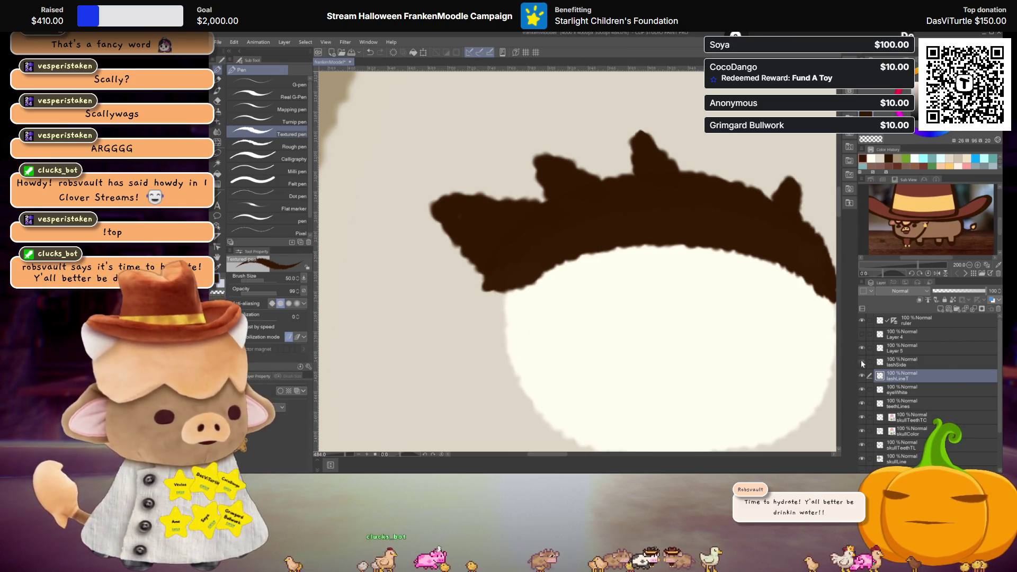
scroll(653, 370, down, 4)
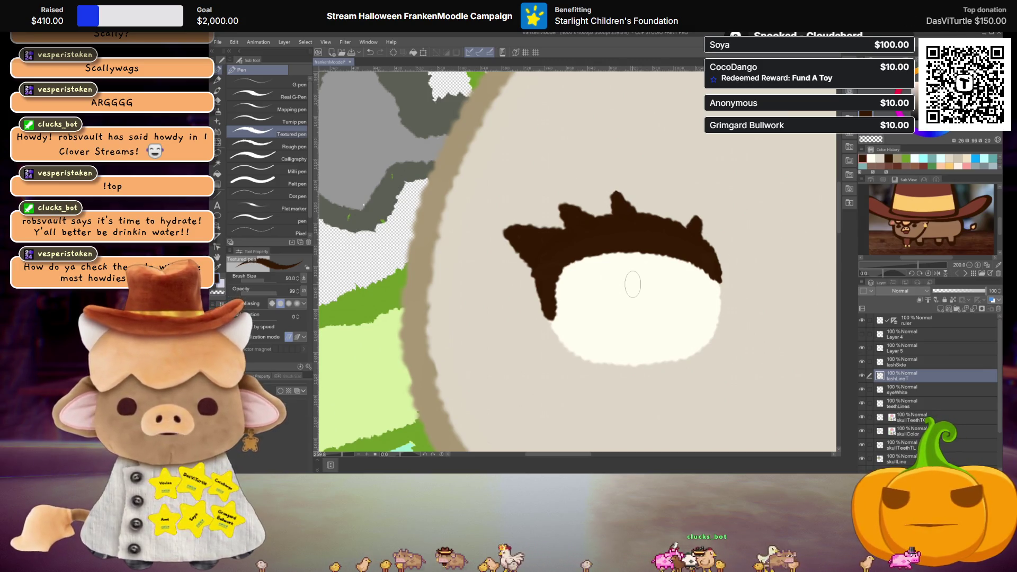
scroll(670, 262, down, 1)
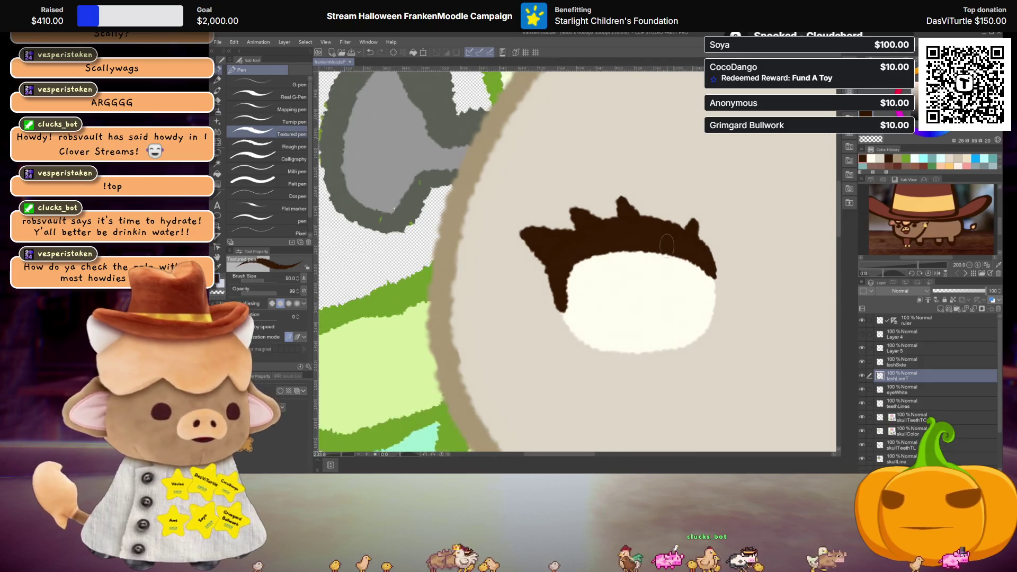
- Zoom out to check the whole face, then zoom back in on the eye
drag(670, 262, 630, 265)
scroll(652, 269, down, 2)
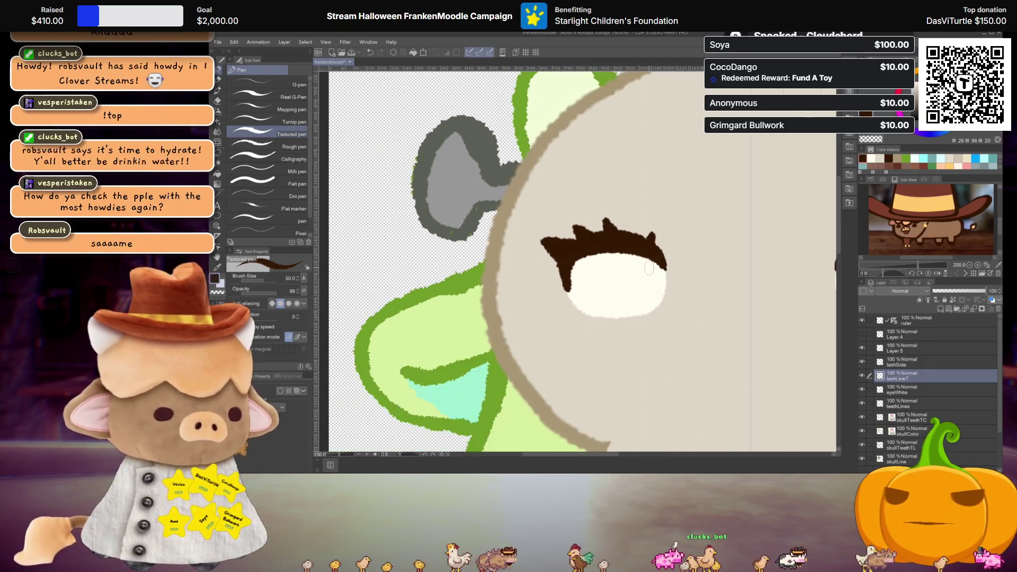
scroll(625, 267, up, 1)
scroll(589, 264, down, 2)
scroll(589, 265, down, 1)
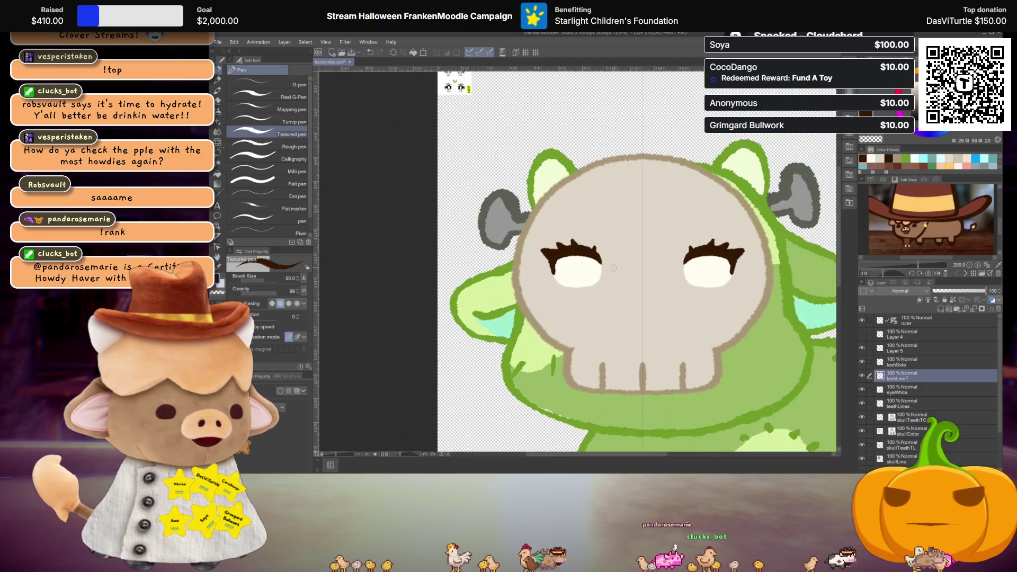
scroll(588, 275, up, 1)
scroll(583, 271, up, 1)
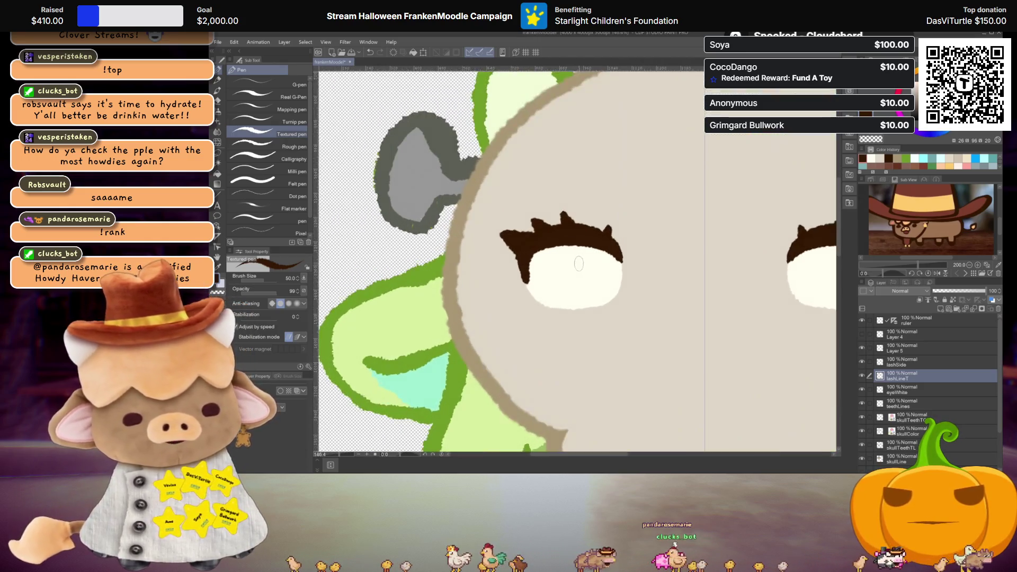
scroll(575, 266, up, 1)
scroll(566, 260, up, 1)
scroll(567, 276, up, 1)
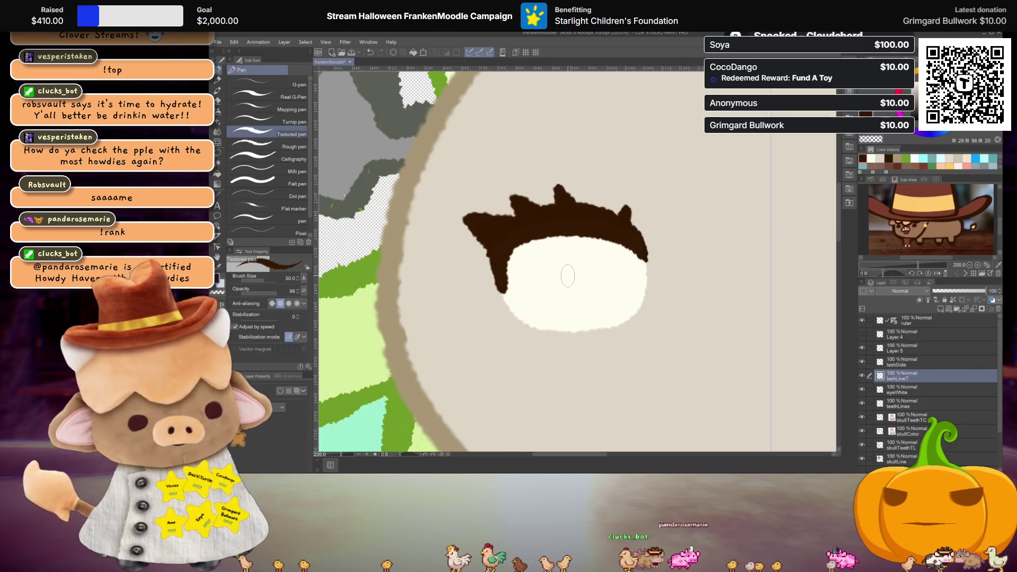
scroll(572, 281, up, 2)
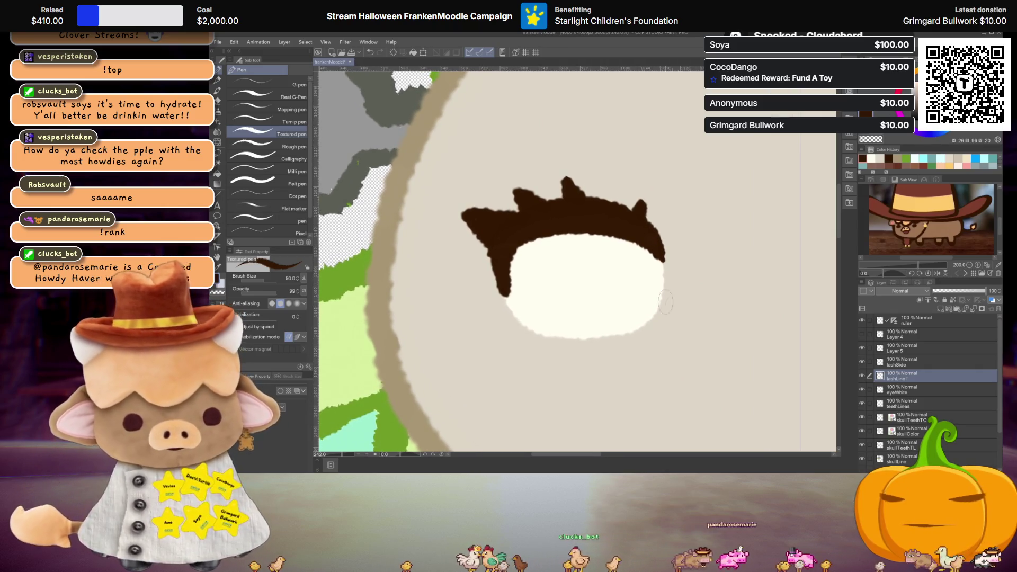
- Show Layer 5, rename it lashes, and add a new empty layer above it
click(862, 347)
double_click(903, 350)
text(lashes)
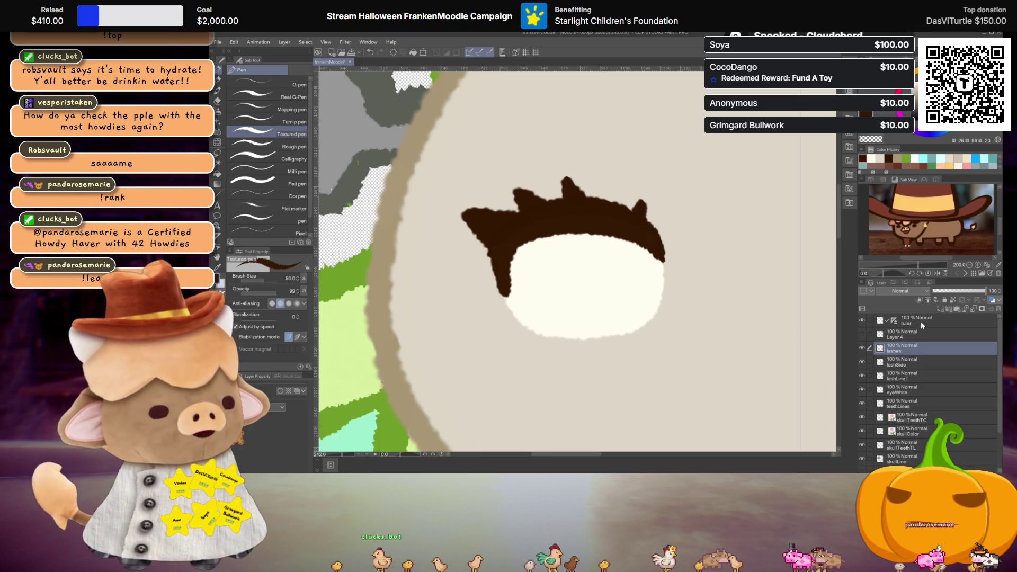
click(940, 308)
- Draw a thick dark-brown lower lash line under the left eye white, retrying until it sits right
scroll(512, 326, up, 2)
drag(513, 327, 491, 329)
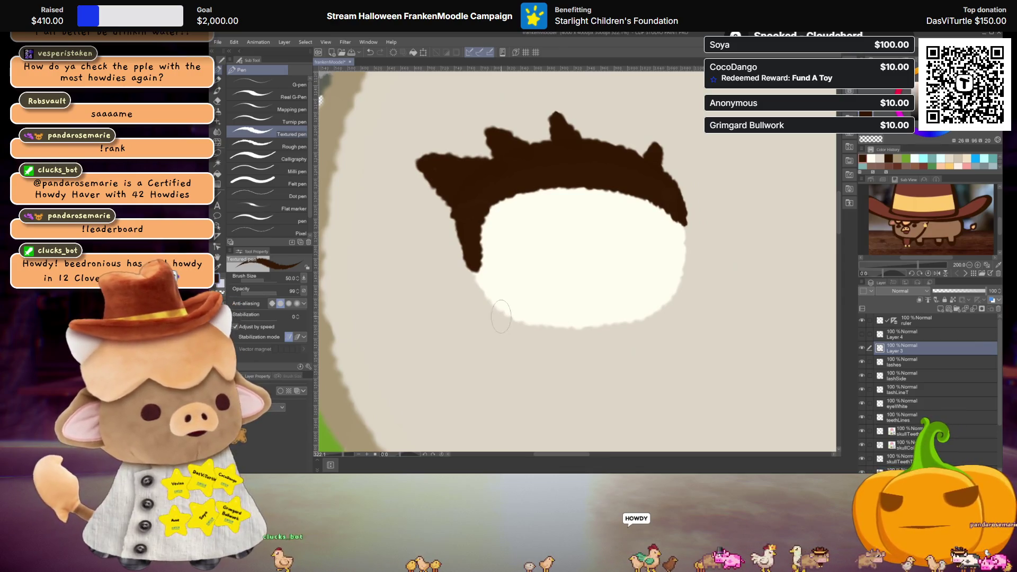
click(505, 316)
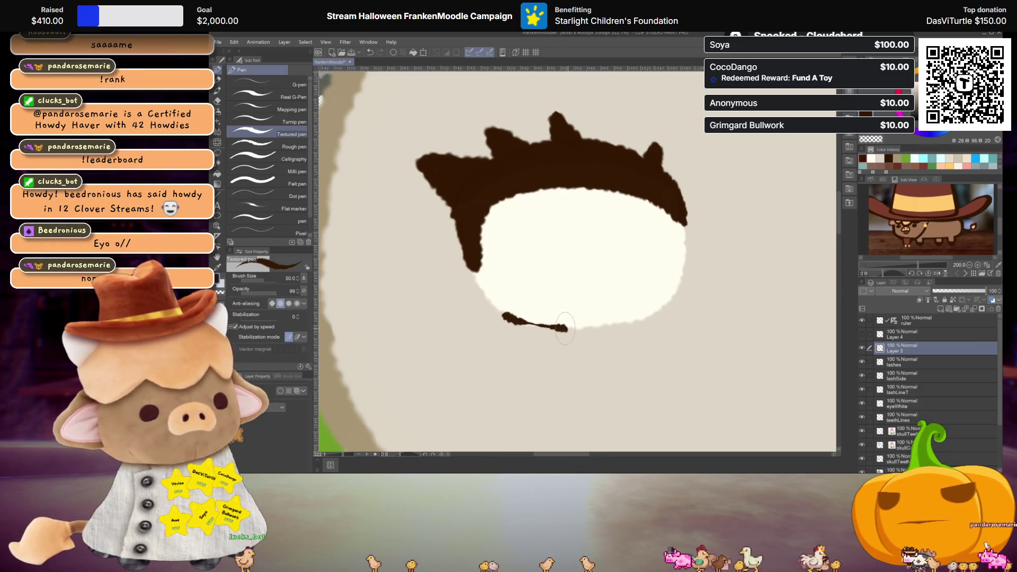
key(ctrl+z)
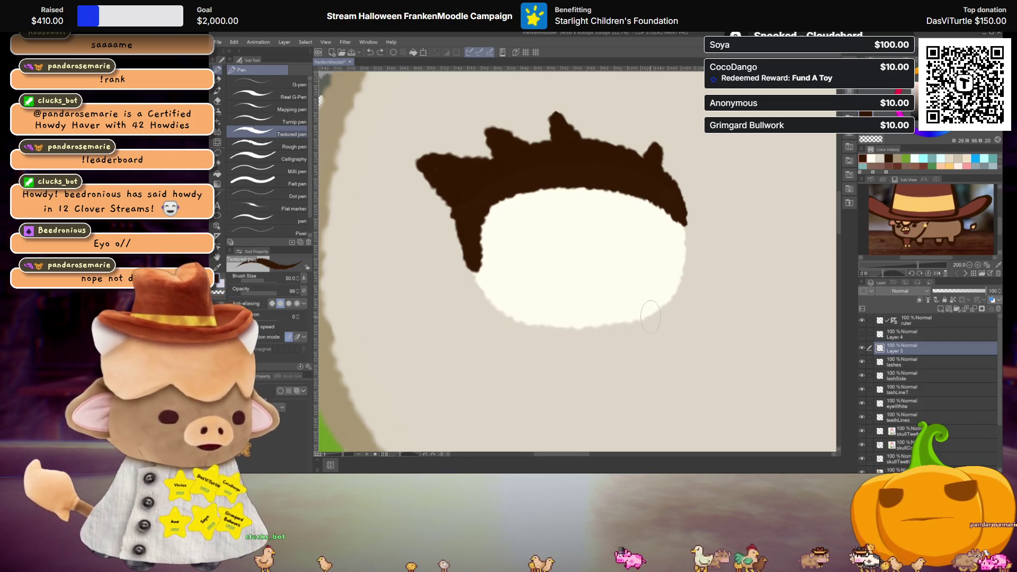
drag(641, 320, 538, 323)
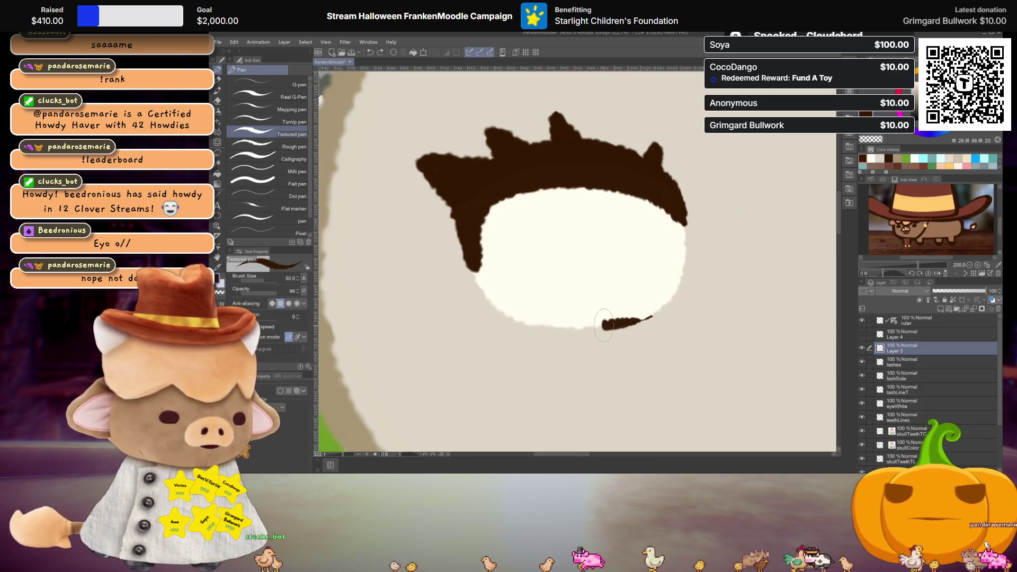
key(ctrl+z)
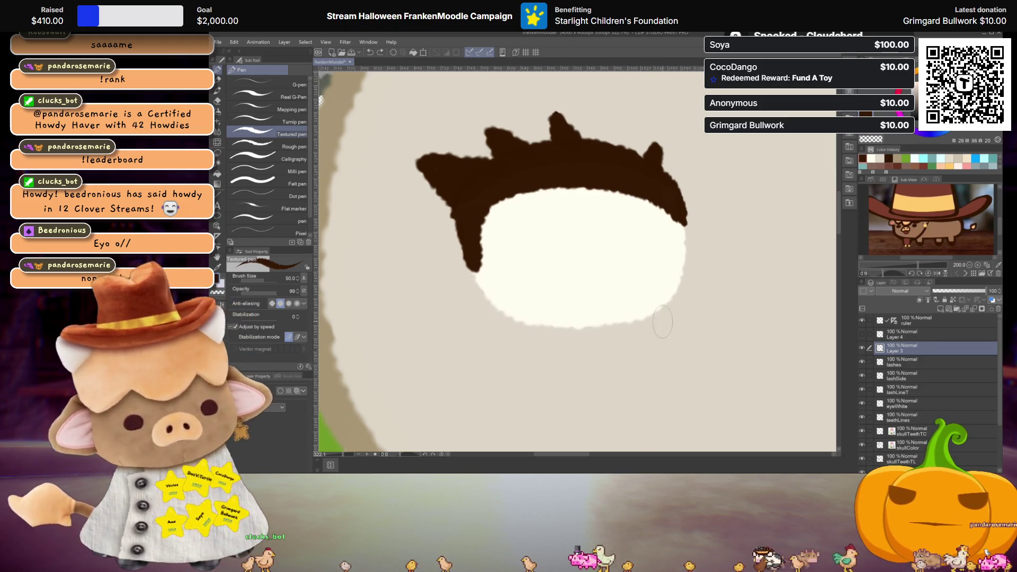
click(650, 317)
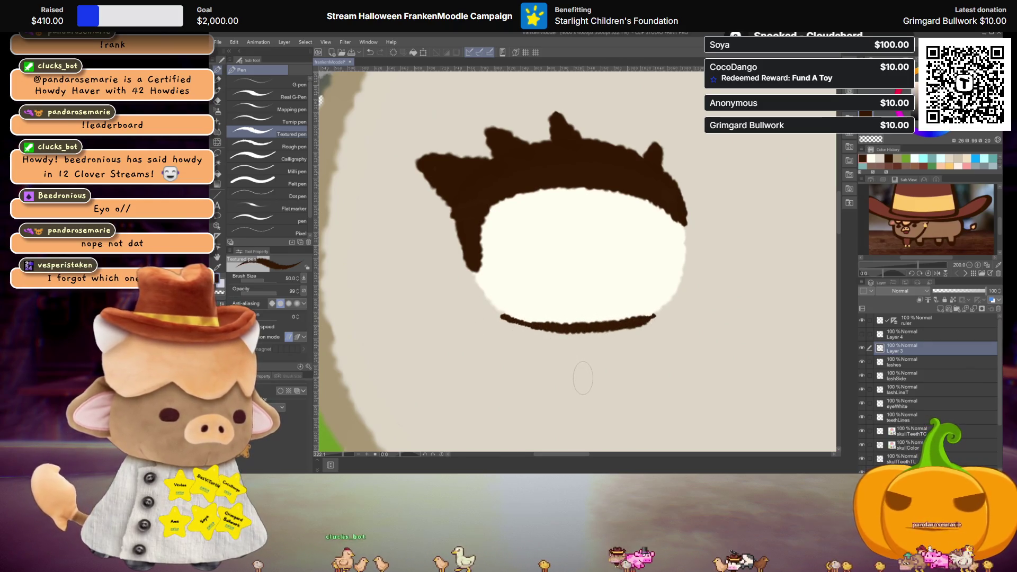
key(ctrl+z)
drag(658, 315, 503, 316)
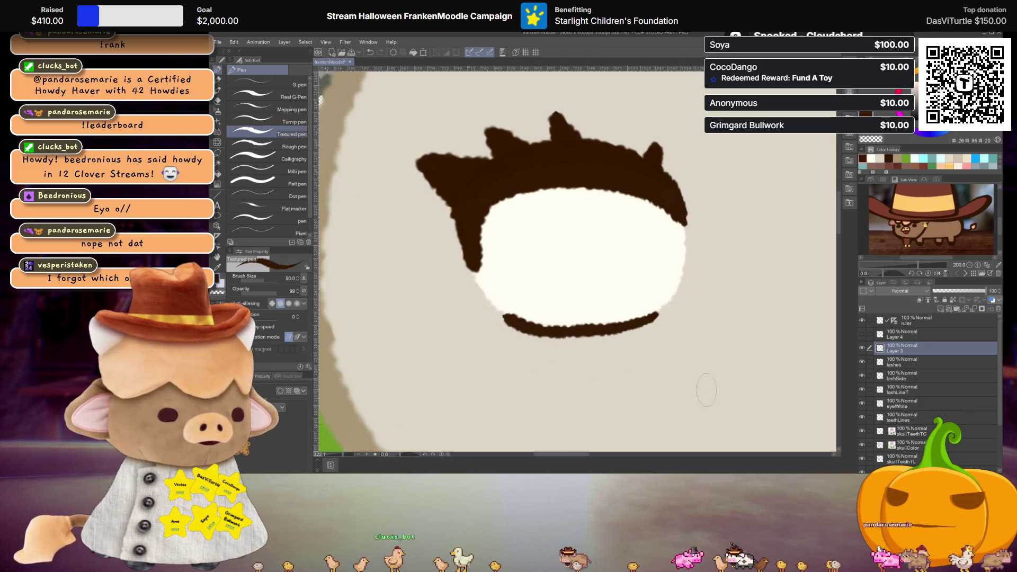
key(j)
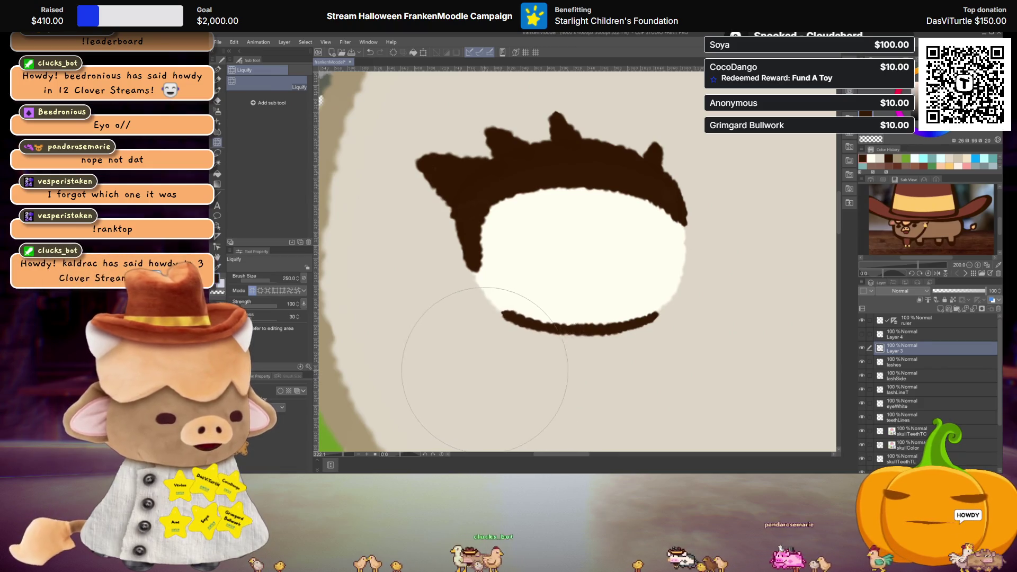
- Liquify the lower lash line into a smoother curve hugging the bottom of the eye white
drag(551, 246, 582, 255)
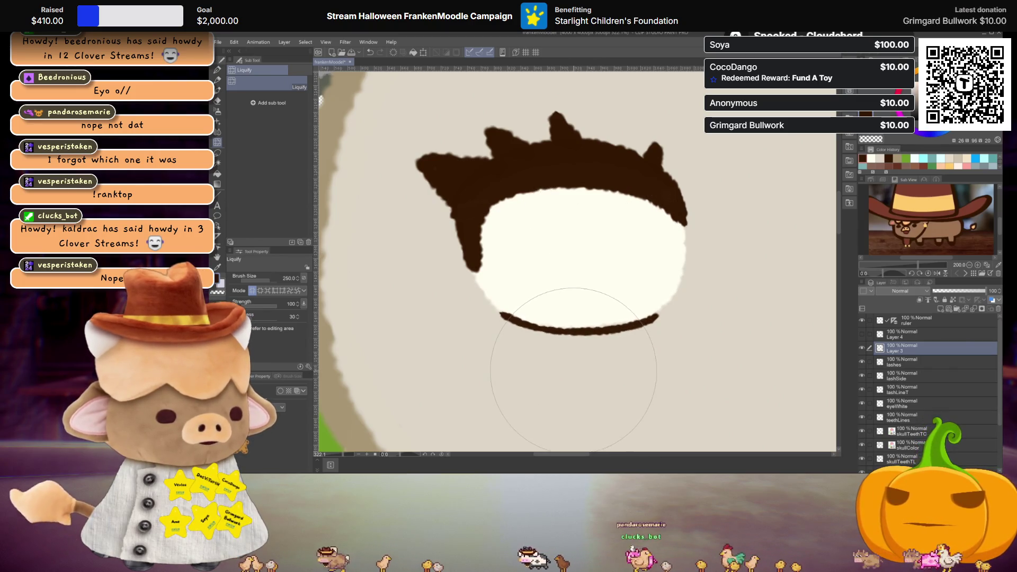
drag(571, 357, 567, 357)
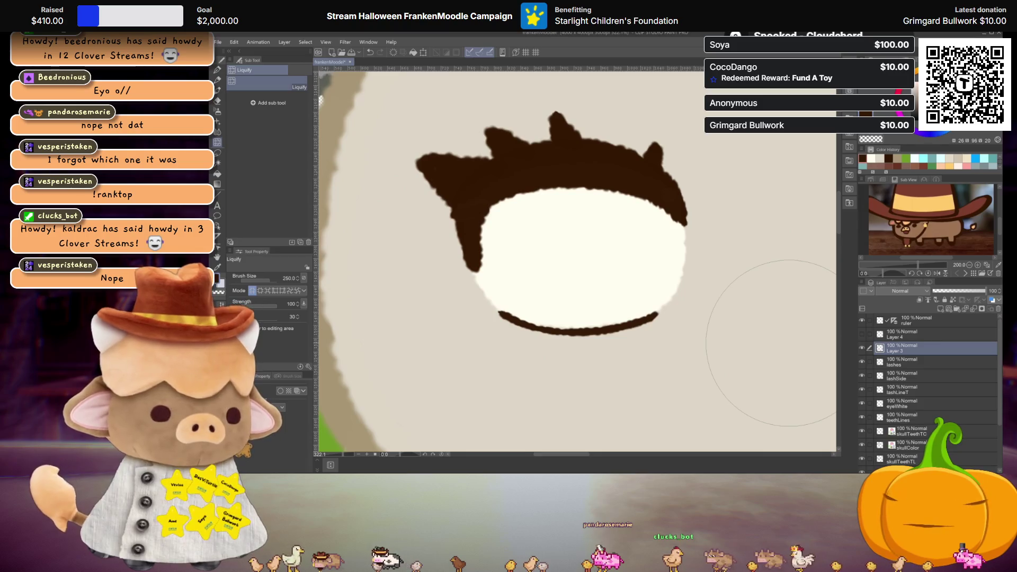
scroll(584, 289, down, 5)
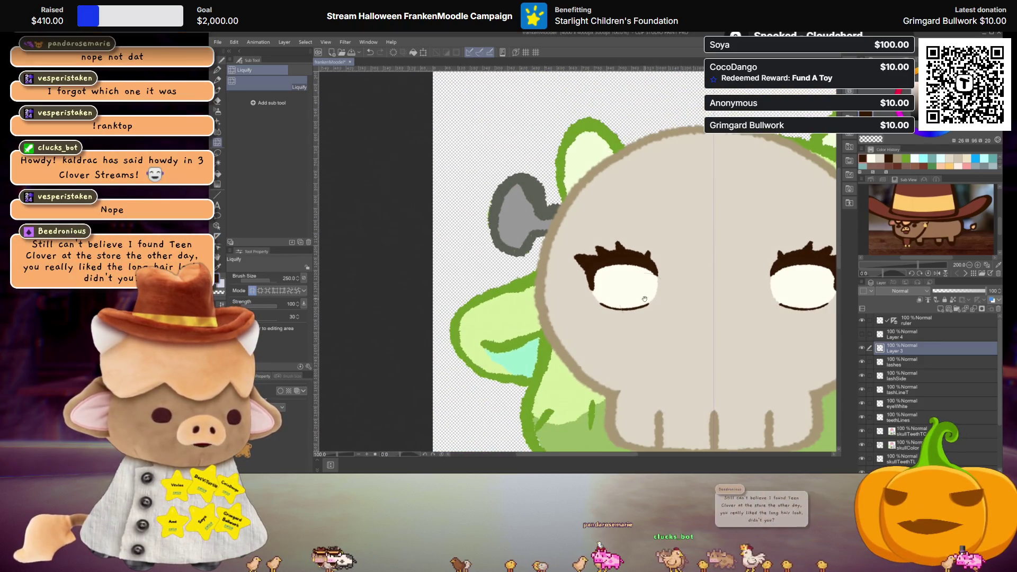
scroll(583, 289, up, 2)
scroll(588, 294, up, 1)
scroll(594, 302, up, 1)
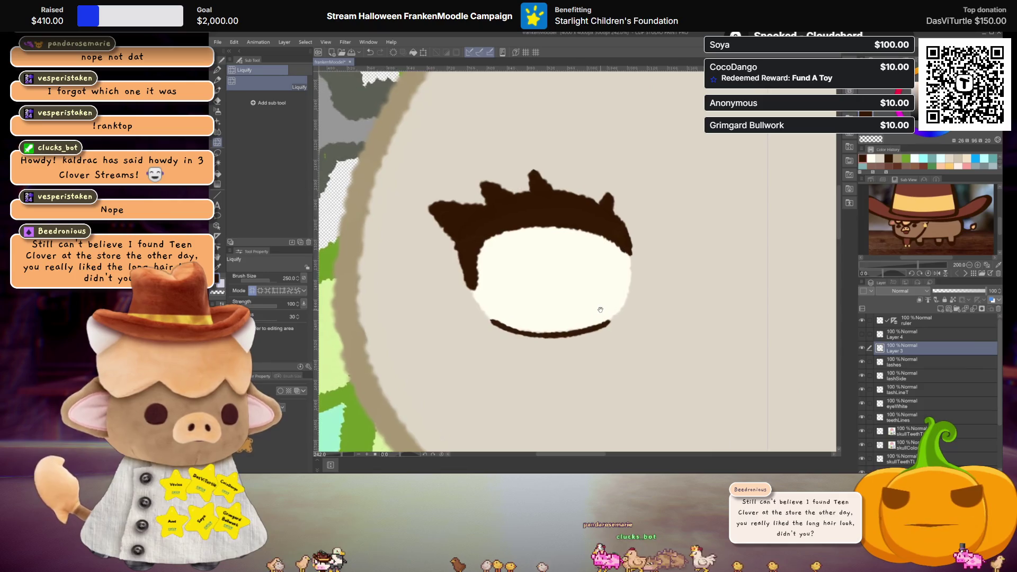
scroll(600, 310, up, 1)
scroll(600, 310, down, 1)
- Recentre the view on the eye and begin renaming Layer 3
drag(598, 308, 618, 308)
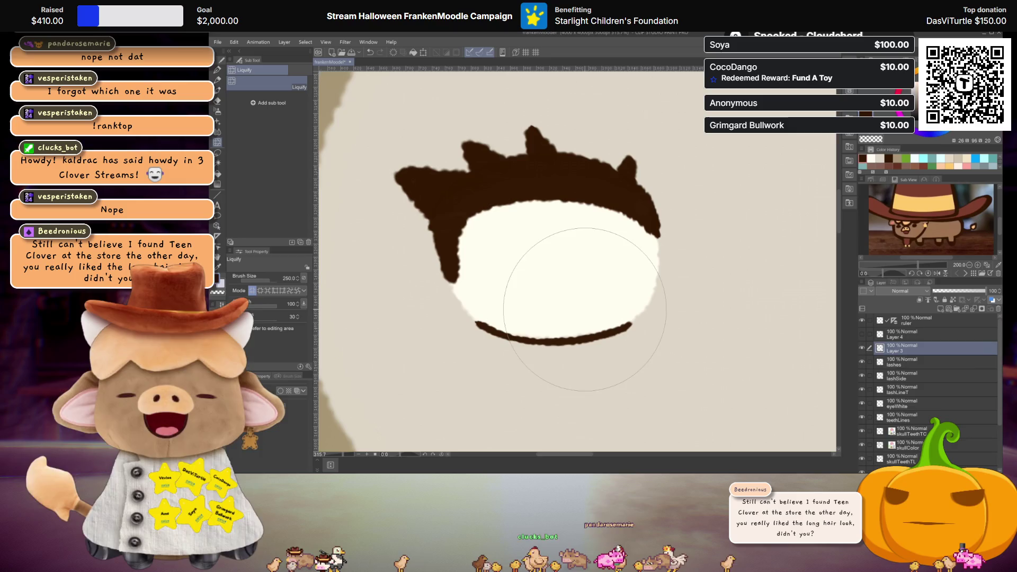
scroll(616, 308, up, 1)
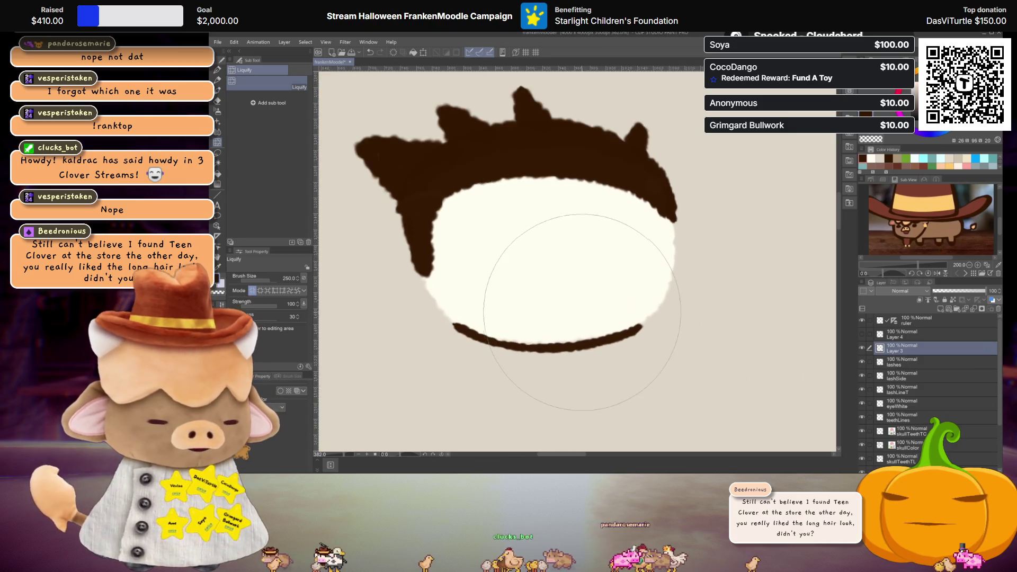
double_click(894, 351)
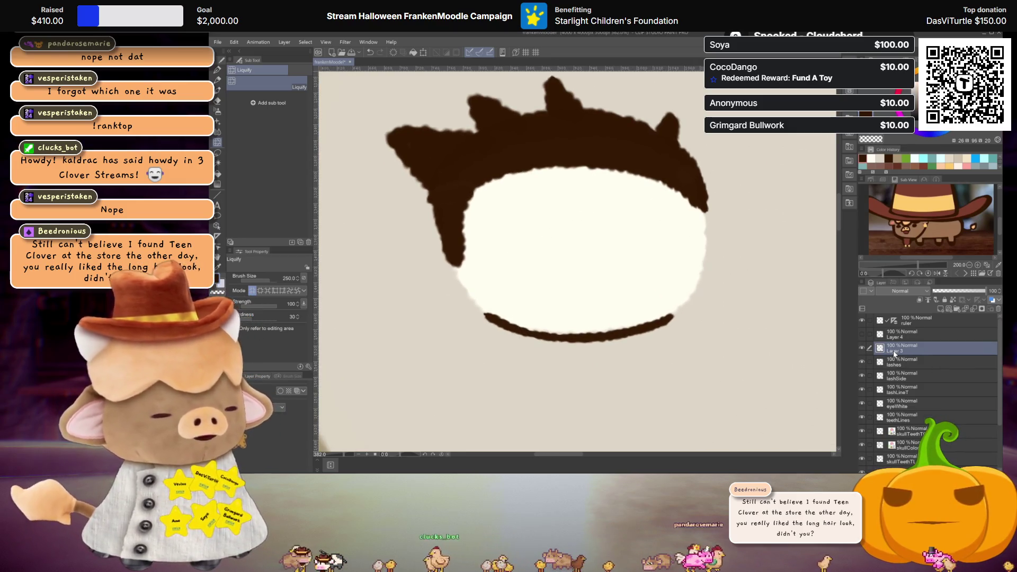